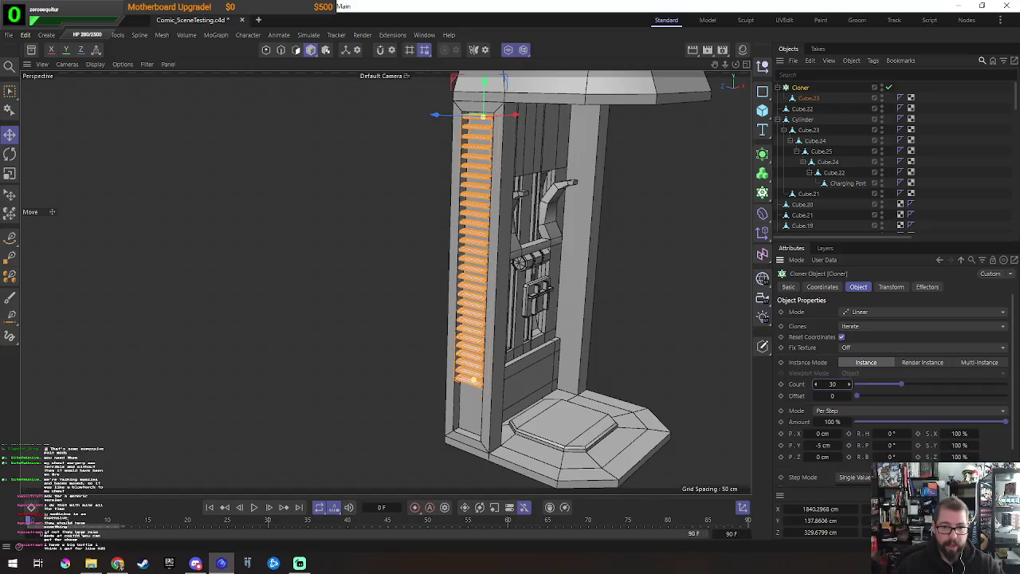
Step: Tilt the single slat inside the vent cloner to a slight angle
scroll(545, 271, up, 3)
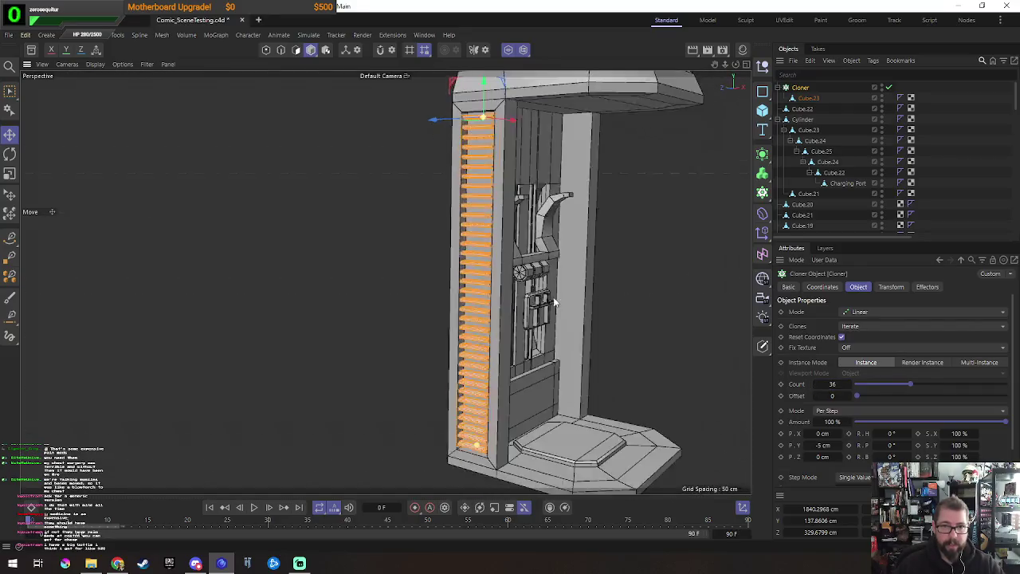
alt+drag(544, 269, 575, 253)
click(808, 97)
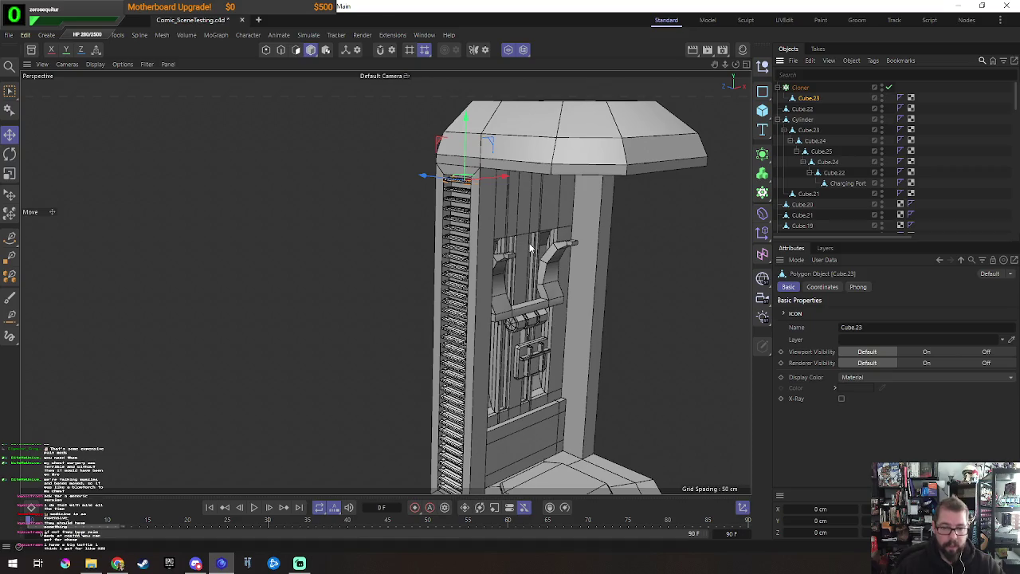
key(r)
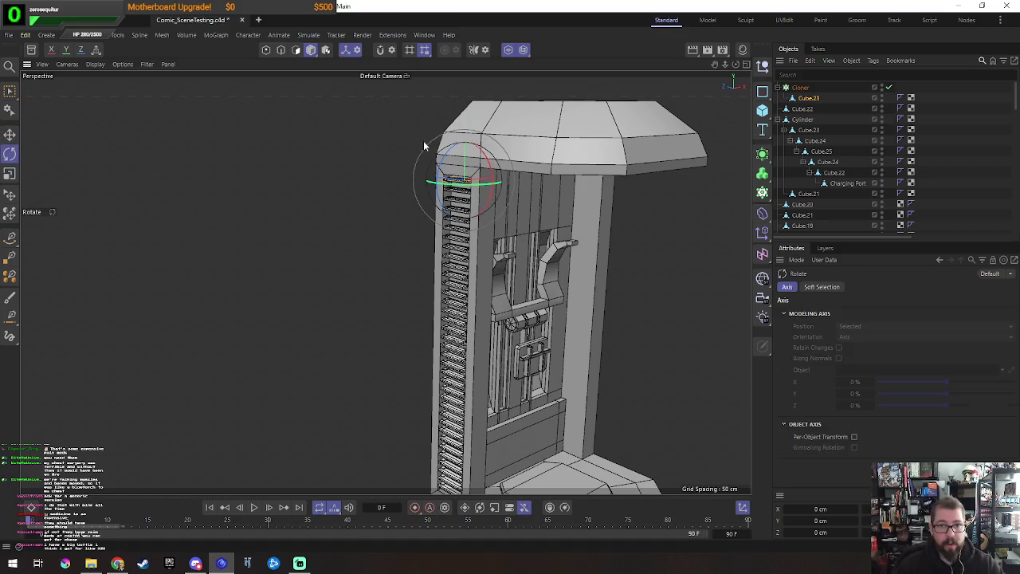
drag(444, 159, 462, 142)
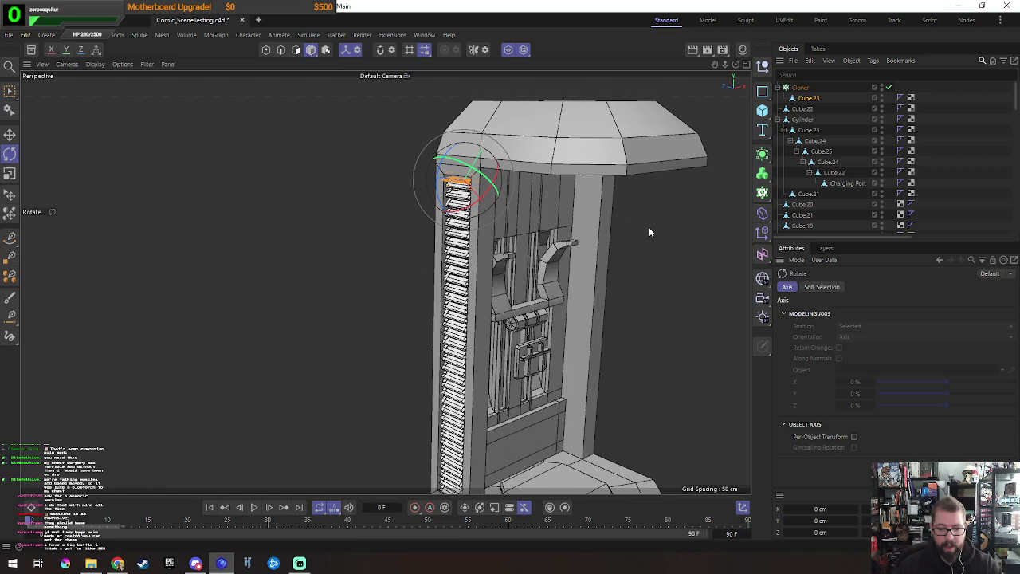
key(e)
Step: Select the slat cloner, check it from below, then deselect and view the whole kiosk
click(800, 89)
mouse_move(574, 159)
alt+mouse_down()
mouse_move(501, 136)
mouse_move(512, 159)
alt+mouse_up()
scroll(512, 160, up, 5)
scroll(510, 174, down, 3)
scroll(511, 174, down, 3)
key(ctrl+shift+a)
alt+drag(511, 173, 545, 290)
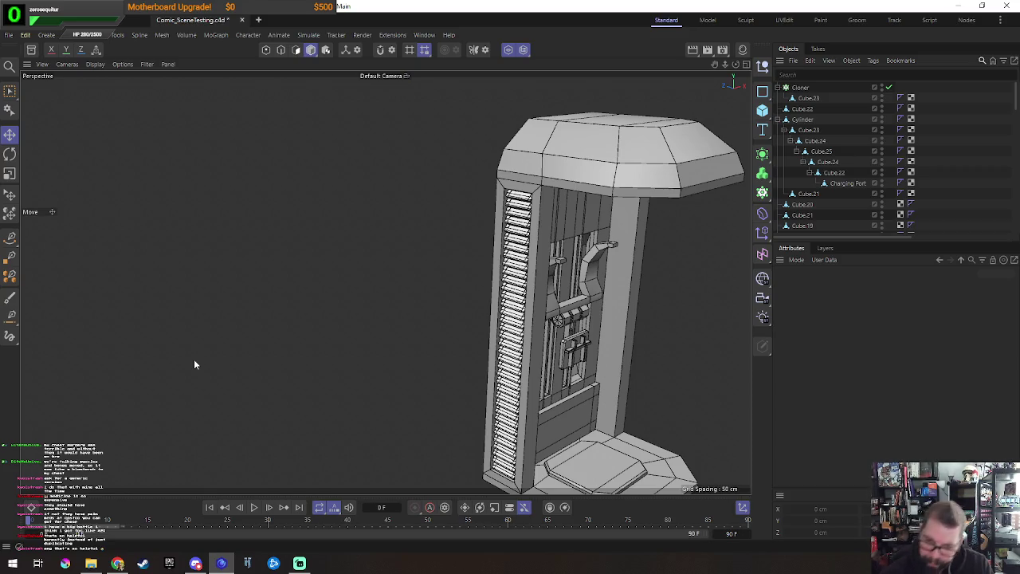
Step: Duplicate the vent slat cloner to the far pillar edge and rotate the copy to mirror the originals
click(519, 207)
mouse_move(492, 223)
alt+mouse_down()
mouse_move(406, 259)
mouse_move(371, 209)
mouse_move(567, 260)
alt+mouse_up()
key(r)
drag(508, 152, 495, 154)
key(e)
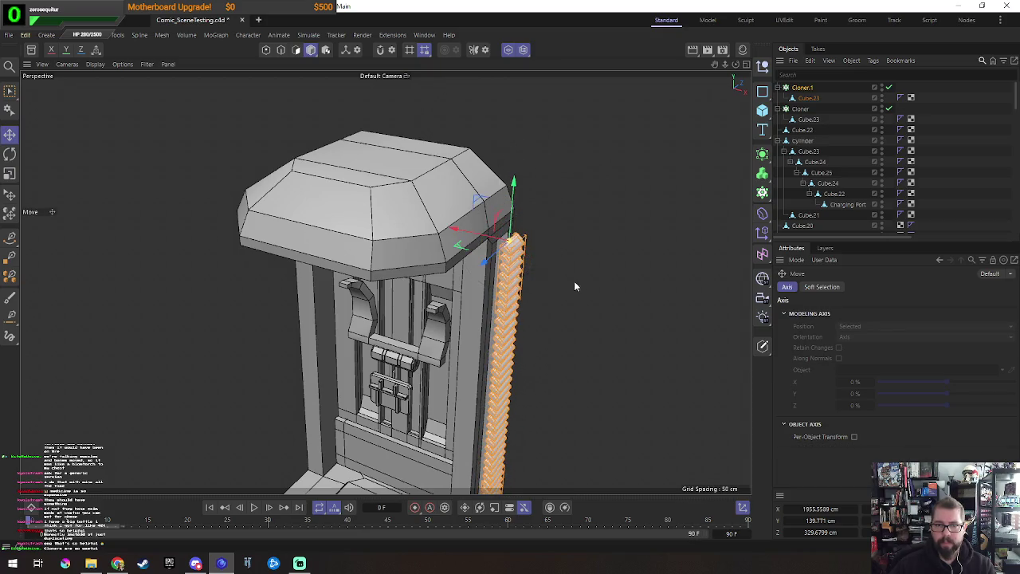
Step: In the maximised Front view, shift the copied slat column slightly left to line up
scroll(577, 279, up, 5)
mouse_move(600, 194)
alt+mouse_down()
mouse_move(450, 234)
mouse_move(483, 280)
mouse_move(539, 266)
mouse_move(528, 270)
alt+mouse_up()
middle_click(528, 270)
middle_click(514, 384)
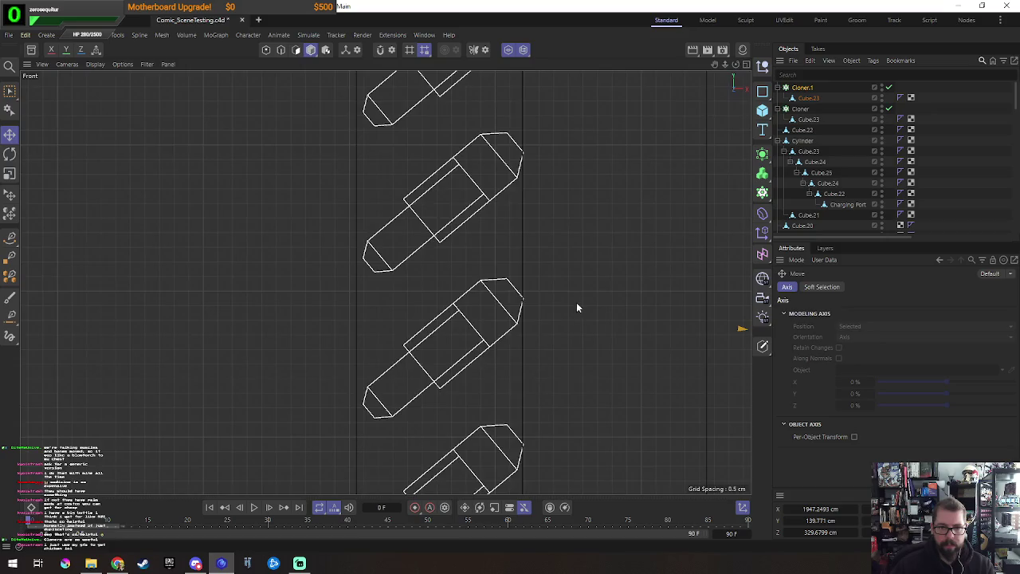
scroll(571, 312, down, 3)
scroll(549, 319, down, 3)
scroll(500, 325, down, 2)
scroll(502, 335, up, 1)
scroll(549, 143, up, 3)
scroll(558, 159, up, 2)
scroll(558, 159, down, 1)
scroll(490, 173, down, 1)
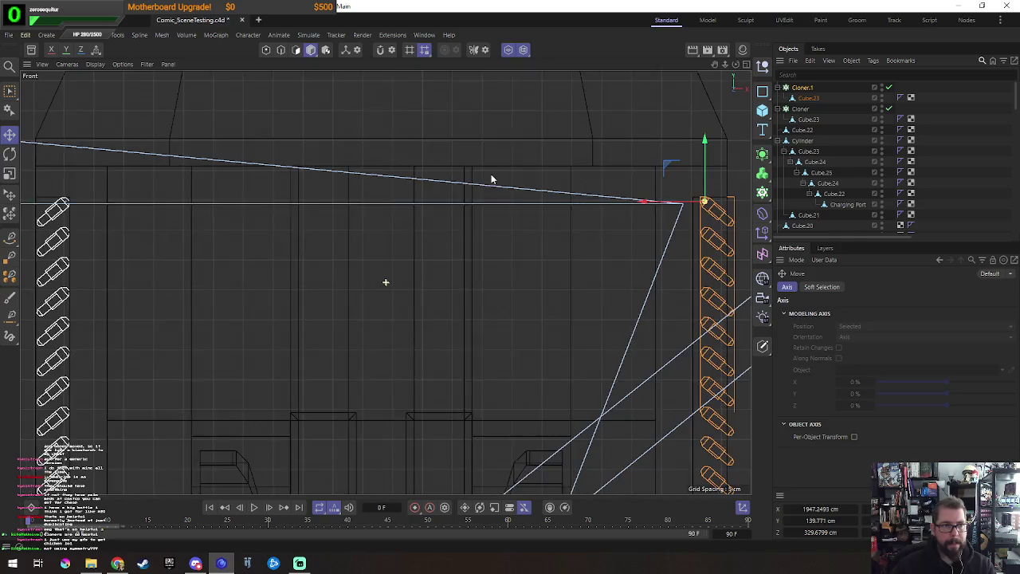
drag(668, 202, 660, 208)
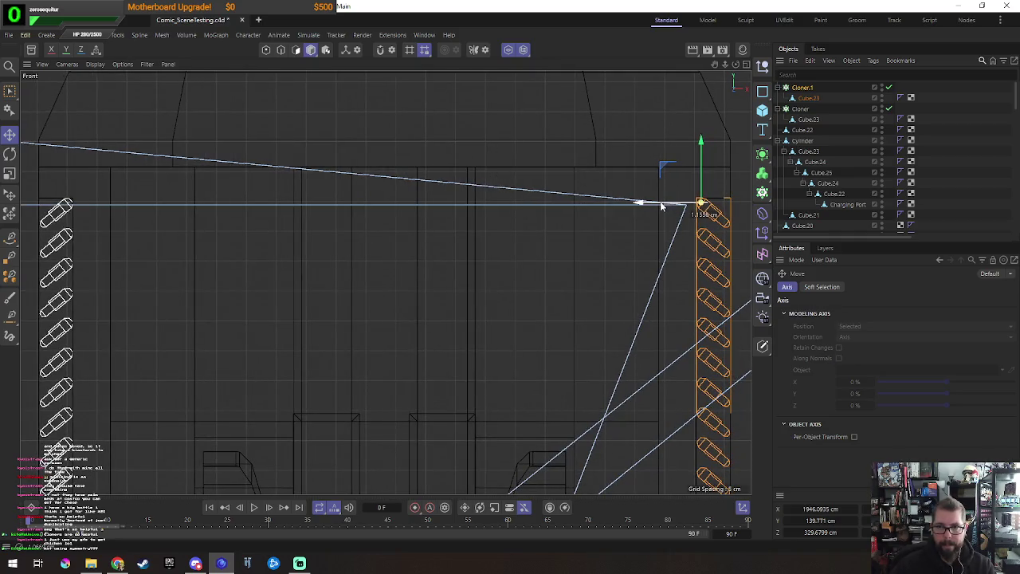
Step: Return to the perspective view, orbit to the pod's lower front and select its panel
middle_click(659, 208)
middle_click(366, 263)
mouse_move(411, 282)
alt+mouse_down()
mouse_move(575, 319)
mouse_move(520, 290)
alt+mouse_up()
alt+right_drag(520, 290, 544, 243)
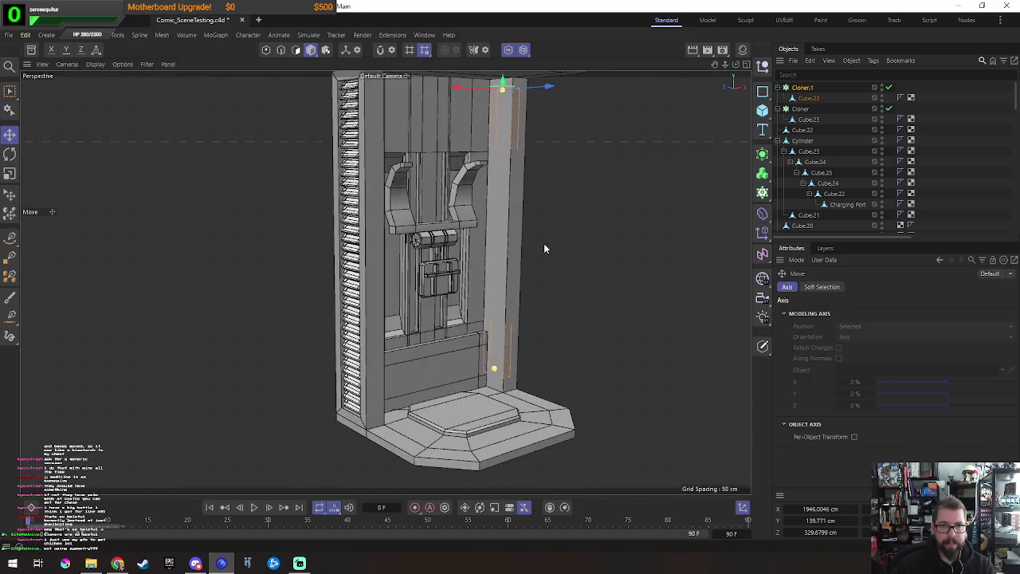
mouse_move(516, 265)
alt+mouse_down()
mouse_move(544, 260)
mouse_move(530, 337)
mouse_move(493, 352)
alt+mouse_up()
click(481, 339)
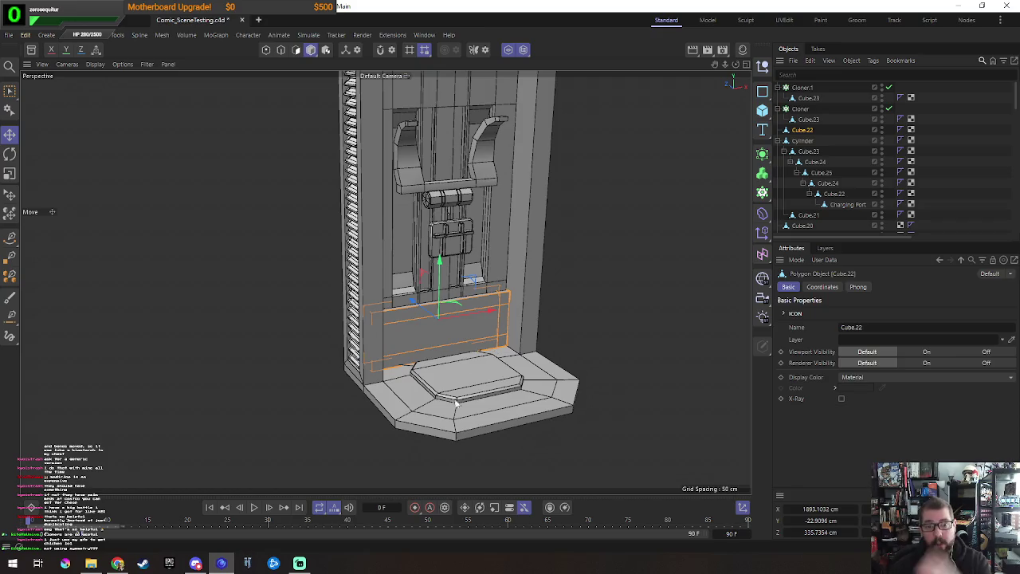
Step: Bevel the top front edge loop of the lower panel
key(o)
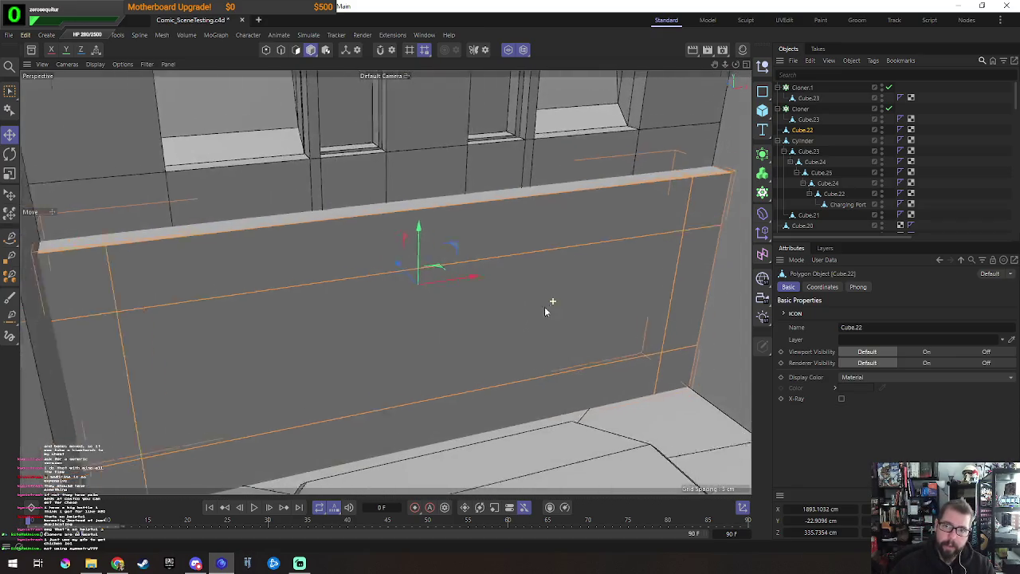
alt+drag(549, 303, 501, 341)
click(240, 277)
click(307, 304)
shift+click(356, 394)
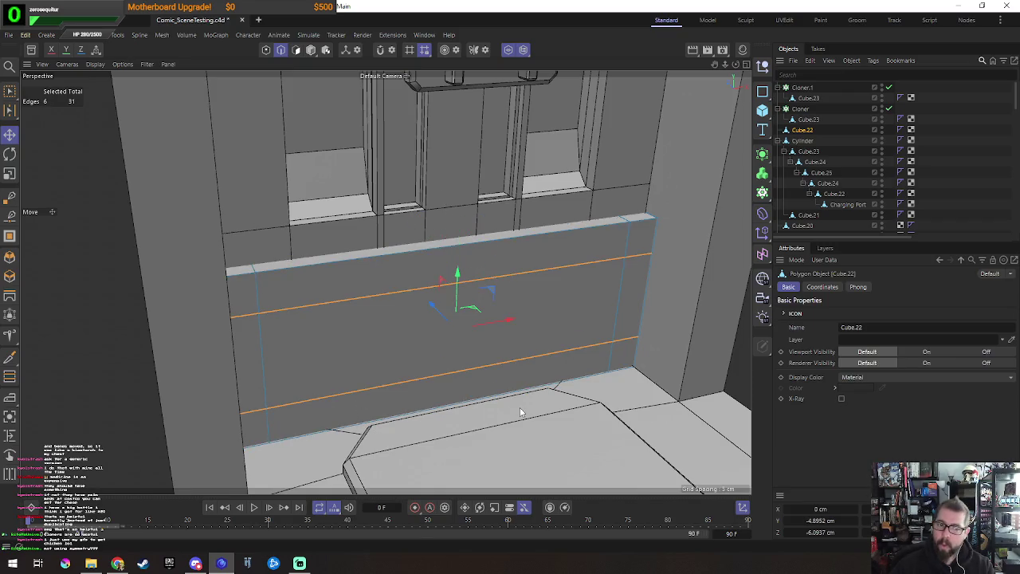
click(243, 272)
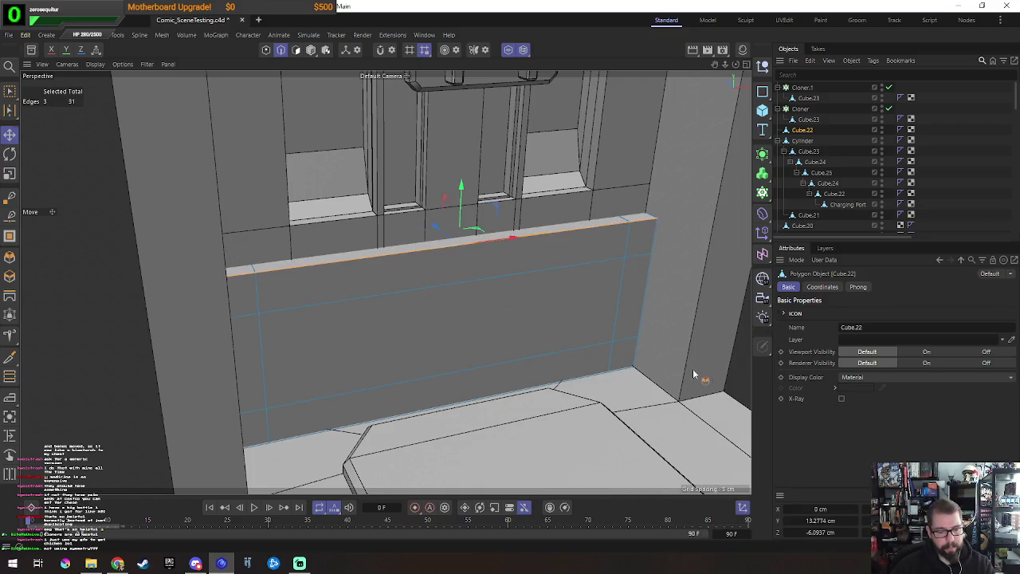
key(m)
key(s)
key(e)
Step: Edge Cut a new vertical loop through the horizontal edge ring, slid toward the left
mouse_move(541, 347)
alt+mouse_down()
mouse_move(601, 283)
mouse_move(516, 325)
alt+mouse_up()
key(u)
key(b)
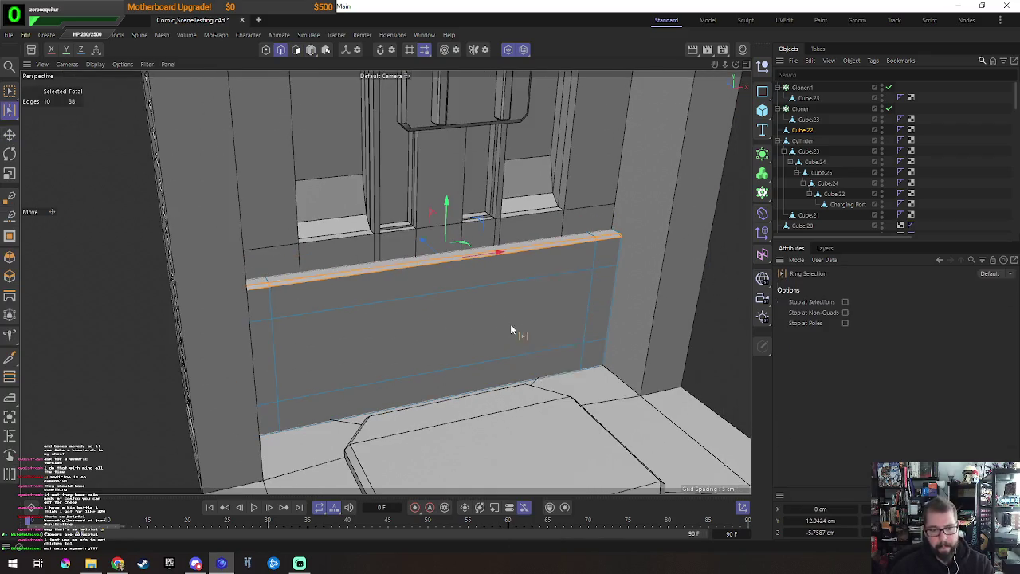
click(417, 292)
right_click(613, 441)
click(637, 414)
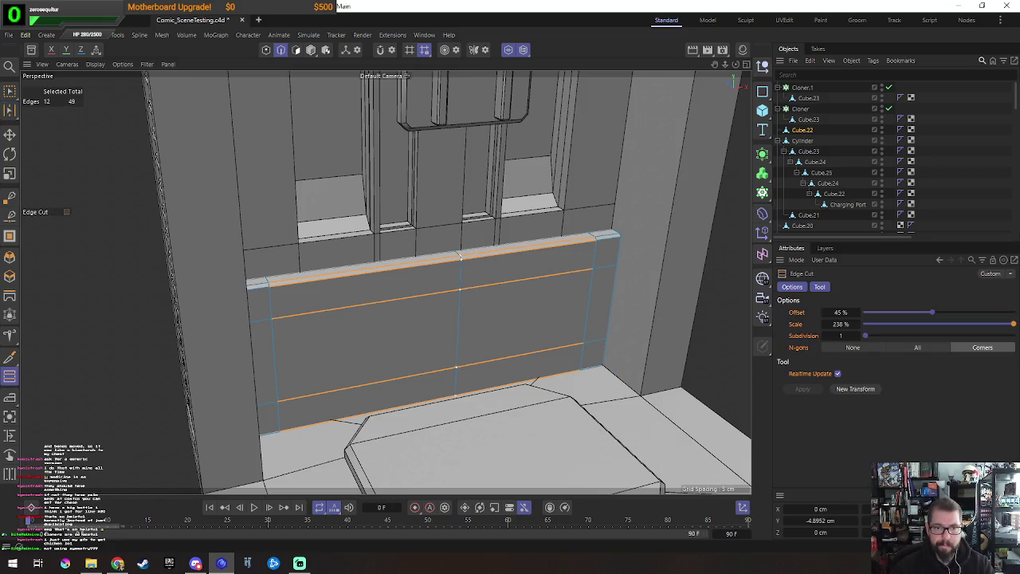
drag(460, 255, 376, 269)
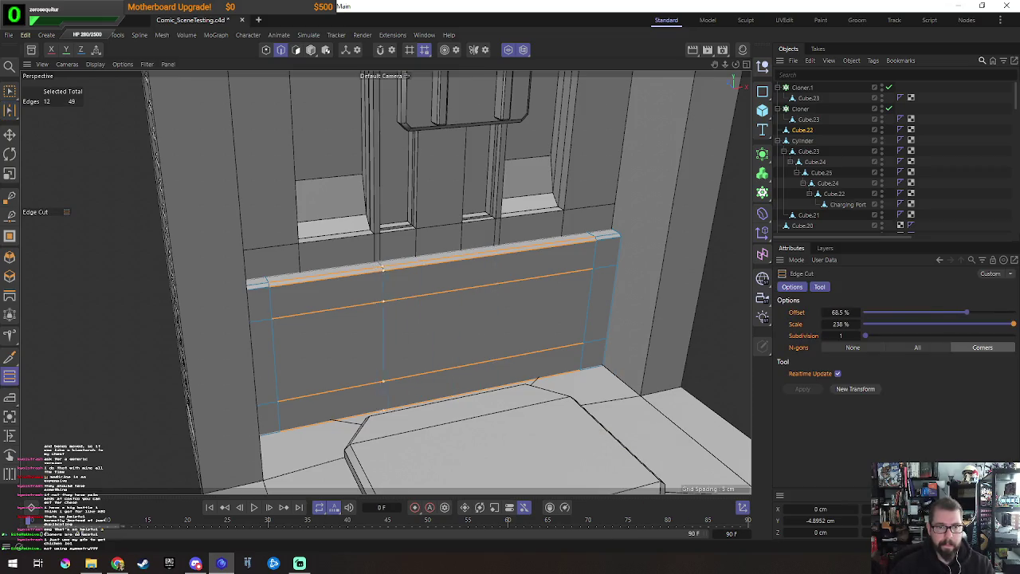
key(space)
key(Return)
alt+drag(476, 378, 447, 287)
click(363, 302)
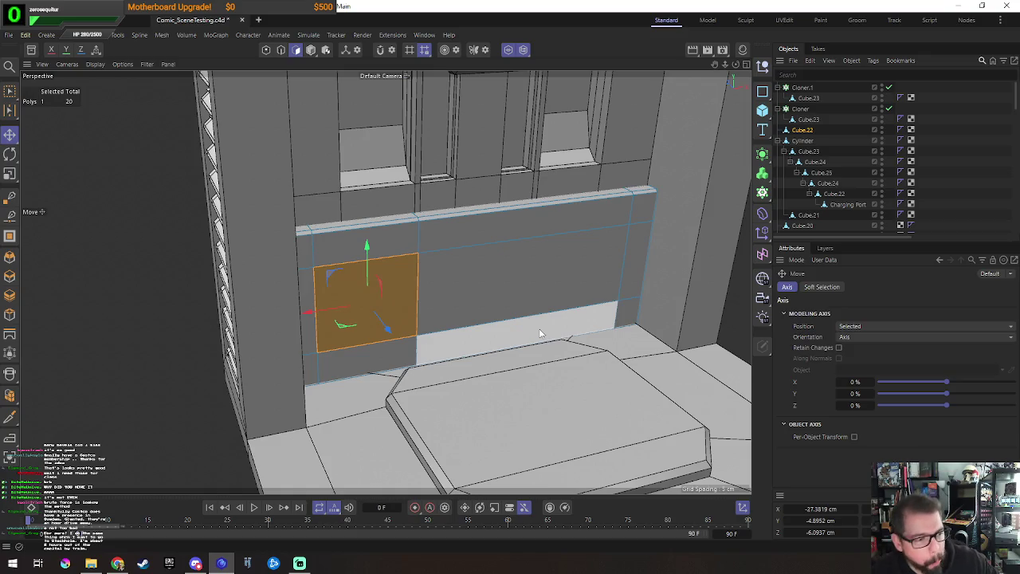
mouse_move(557, 339)
alt+mouse_down()
mouse_move(519, 305)
mouse_move(581, 358)
alt+mouse_up()
Step: Add three vertical edge loops across the panel and bevel them into thin seams
key(Return)
key(k)
key(l)
click(445, 296)
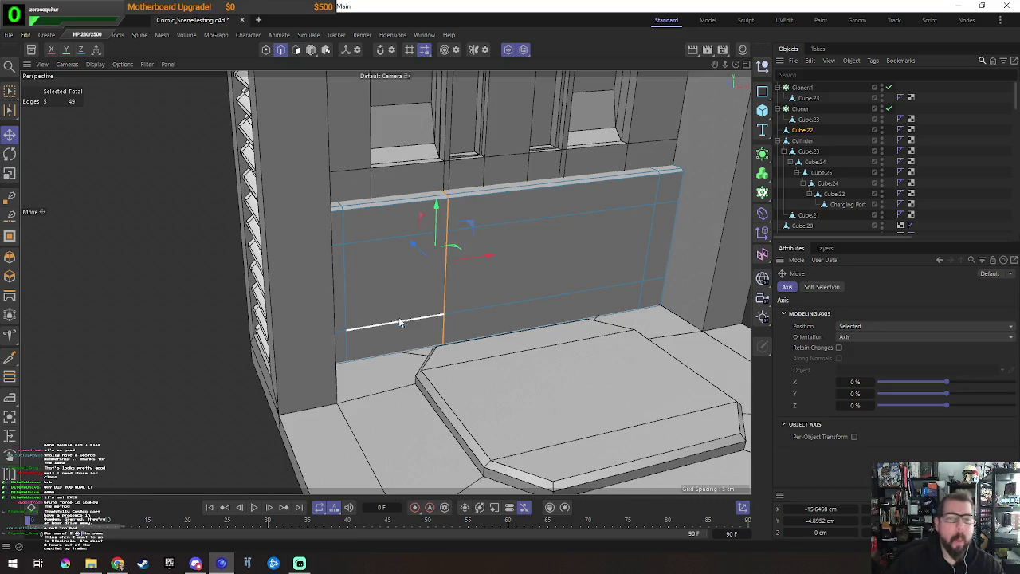
click(345, 287)
mouse_move(569, 291)
alt+mouse_down()
mouse_move(560, 274)
mouse_move(492, 264)
mouse_move(482, 283)
alt+mouse_up()
click(562, 273)
key(m)
key(s)
drag(425, 320, 388, 320)
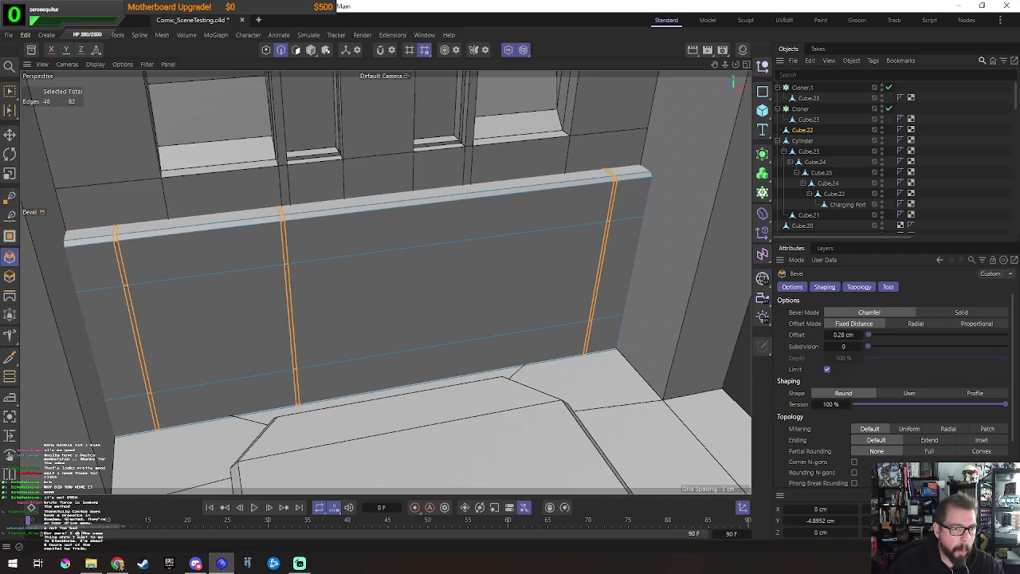
key(e)
Step: Bevel the upper and lower horizontal edge loops into narrow 0.28 cm seams
double_click(445, 245)
shift+double_click(470, 343)
right_click(488, 420)
click(517, 390)
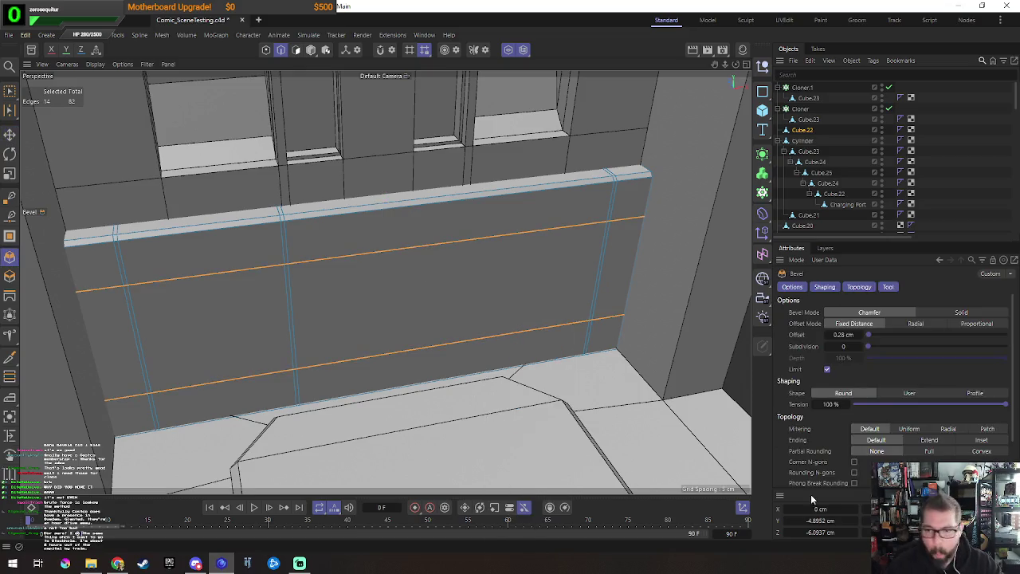
click(803, 476)
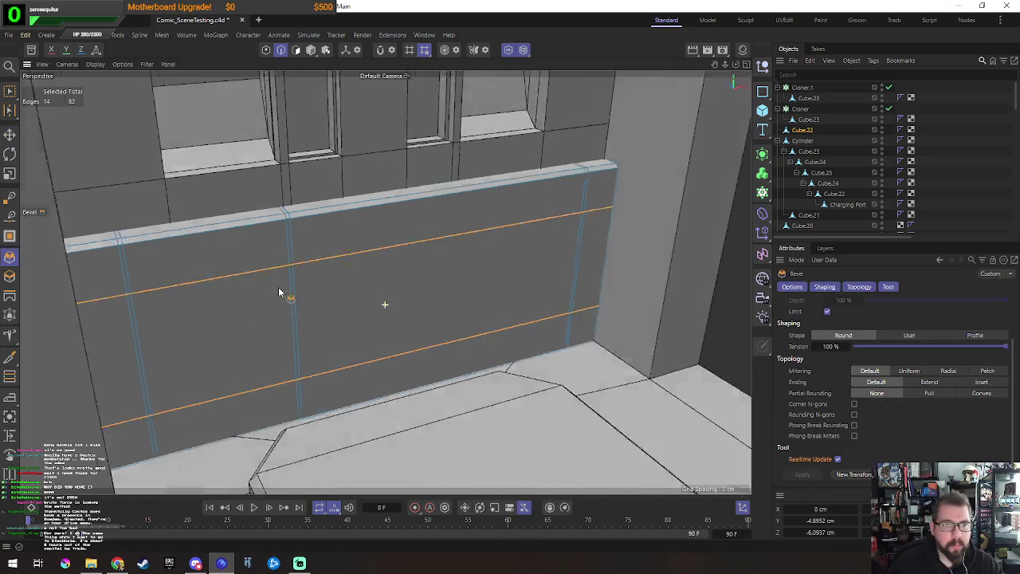
scroll(271, 292, up, 5)
scroll(333, 243, up, 2)
drag(333, 244, 367, 244)
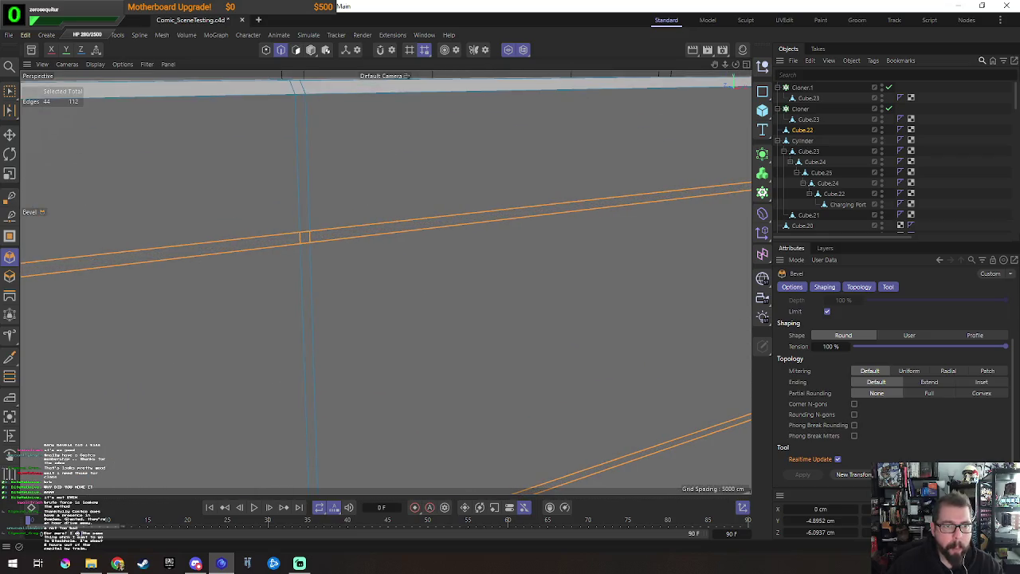
scroll(417, 317, down, 5)
Step: Select two tiles of the panel and check them from a new angle
key(e)
click(318, 343)
alt+drag(466, 303, 321, 252)
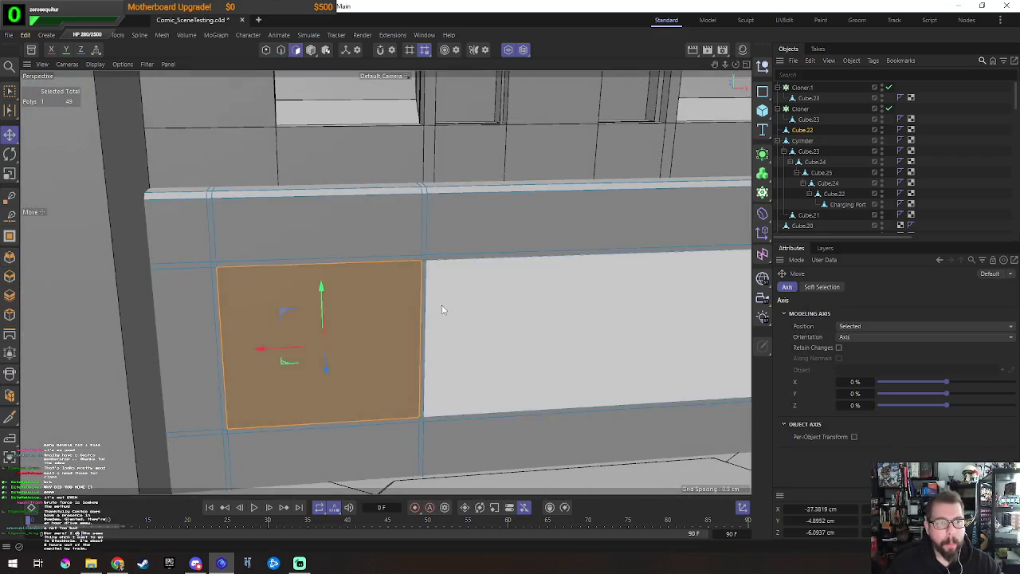
shift+click(321, 252)
mouse_move(378, 278)
alt+mouse_down()
mouse_move(373, 302)
mouse_move(417, 292)
alt+mouse_up()
key(Return)
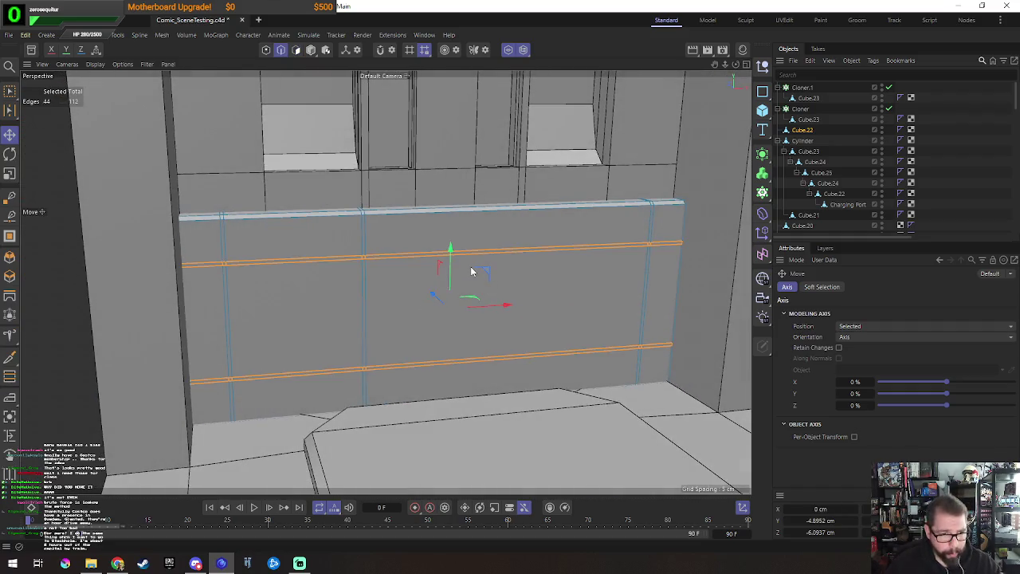
right_click(471, 272)
Step: Ring-select the short vertical edges along the top and cut a loop through them
click(502, 312)
click(363, 232)
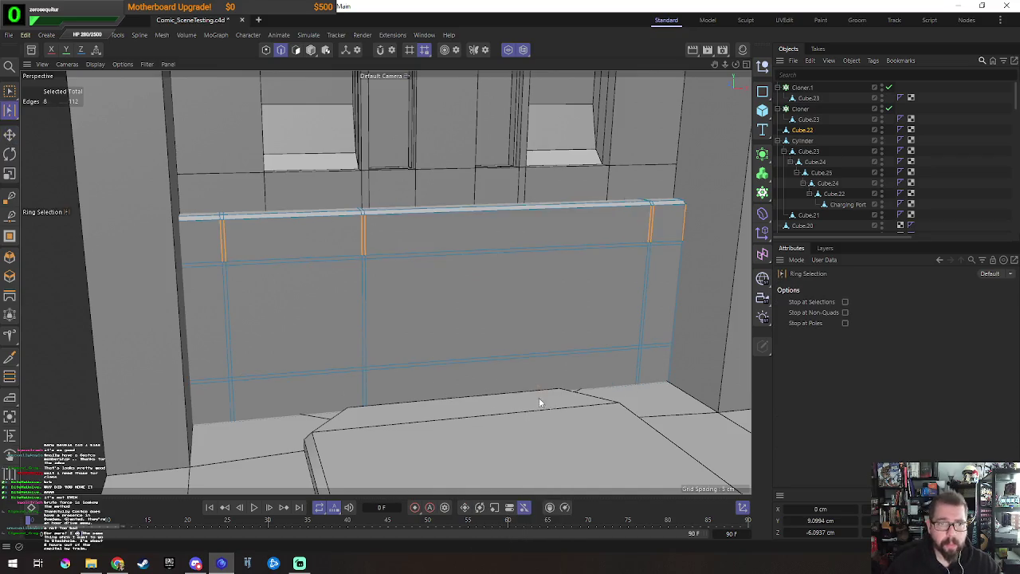
key(m)
key(f)
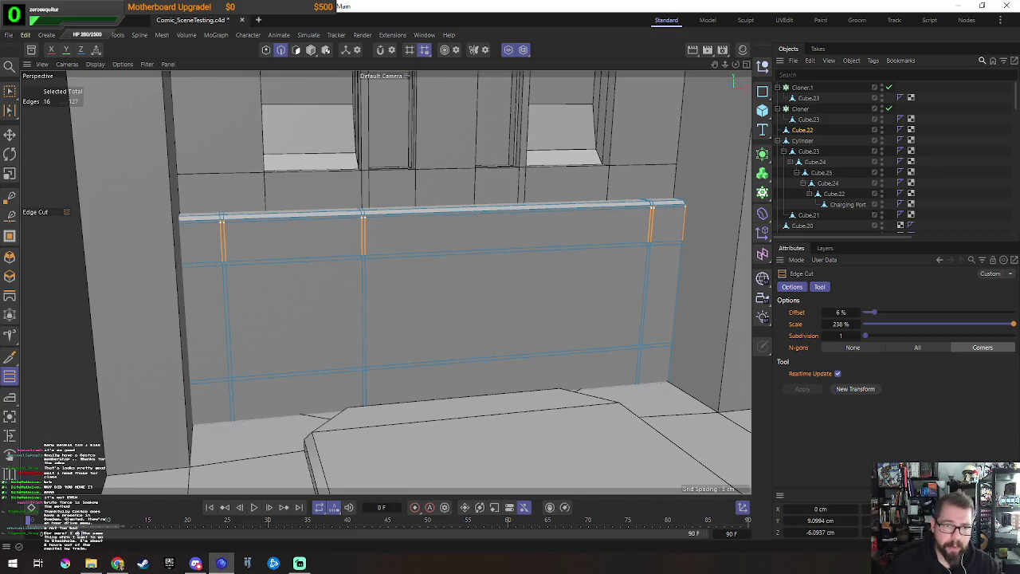
key(Return)
key(e)
Step: Select the panel faces across the left, middle, right and bottom strips
click(236, 244)
shift+click(235, 326)
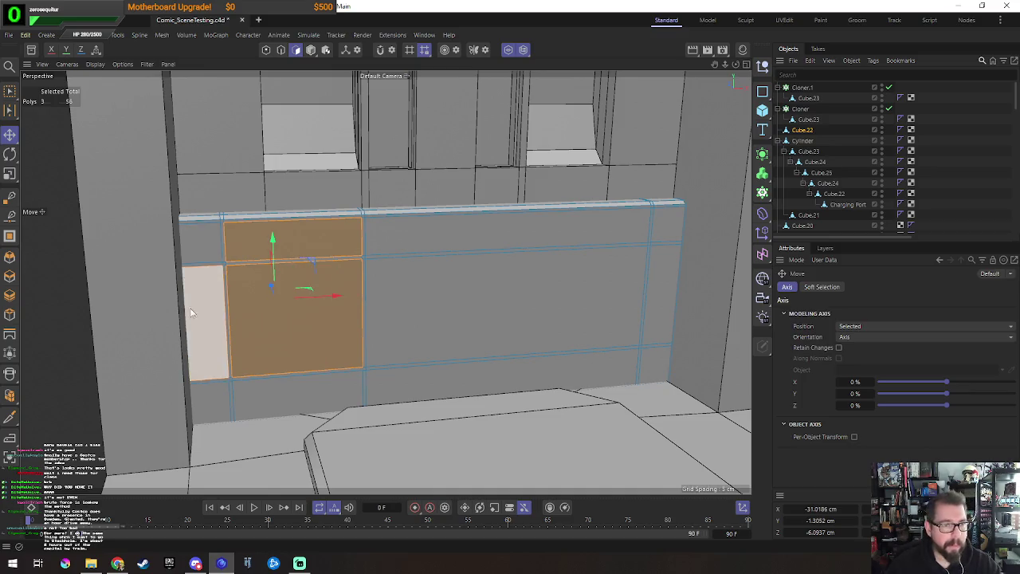
shift+click(213, 330)
alt+drag(257, 350, 213, 292)
shift+click(205, 236)
shift+click(390, 243)
shift+click(478, 286)
shift+click(709, 235)
shift+click(701, 315)
shift+click(689, 389)
shift+click(446, 391)
shift+click(299, 394)
shift+click(211, 392)
mouse_move(223, 412)
alt+mouse_down()
mouse_move(436, 315)
mouse_move(424, 327)
alt+mouse_up()
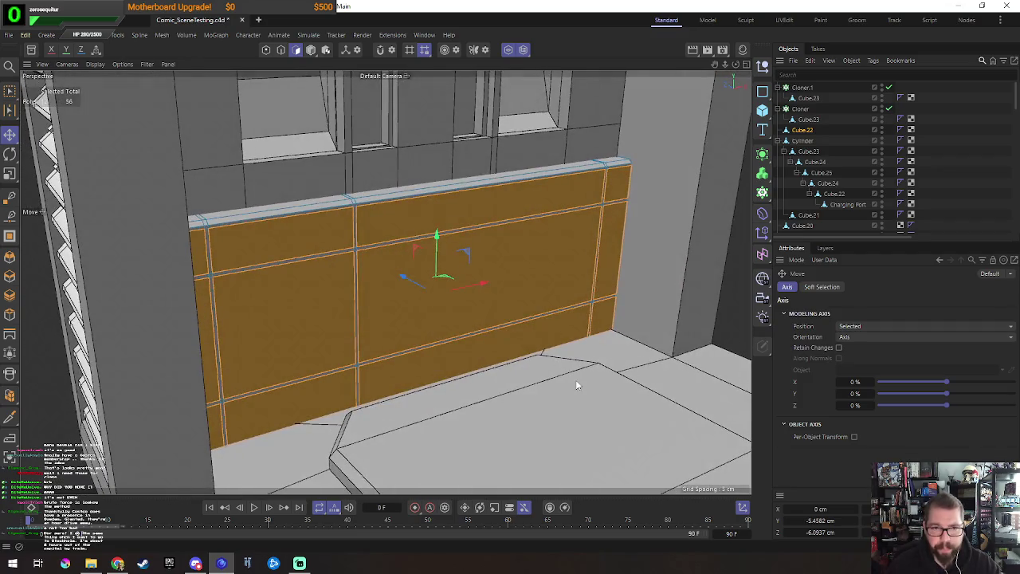
mouse_move(640, 388)
alt+mouse_down()
mouse_move(533, 386)
mouse_move(534, 307)
alt+mouse_up()
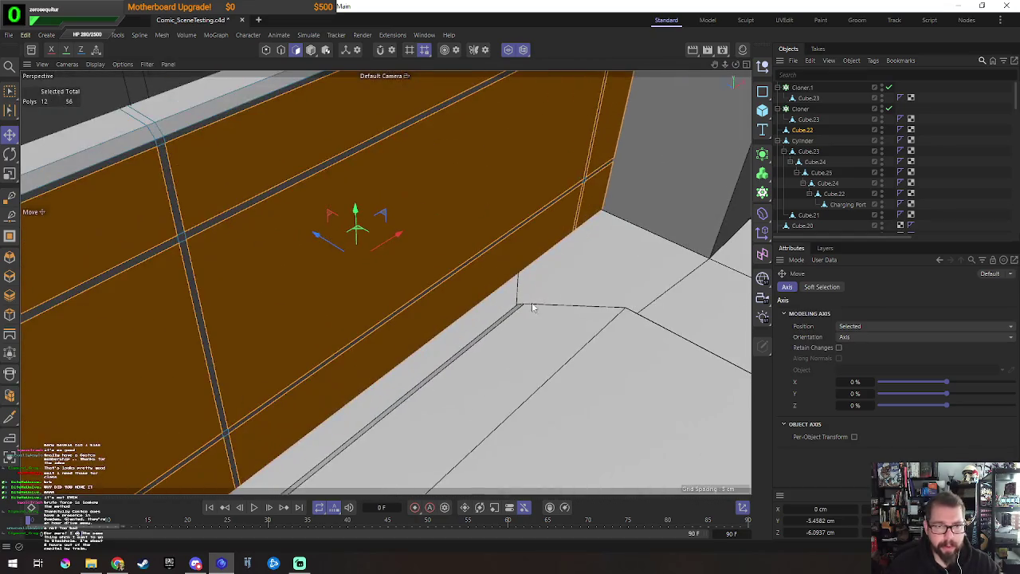
Step: Extrude the selected panel faces 0.49 cm and bevel their edges at 0.16 cm
key(d)
mouse_move(511, 370)
mouse_down()
mouse_move(541, 351)
mouse_move(505, 345)
mouse_up()
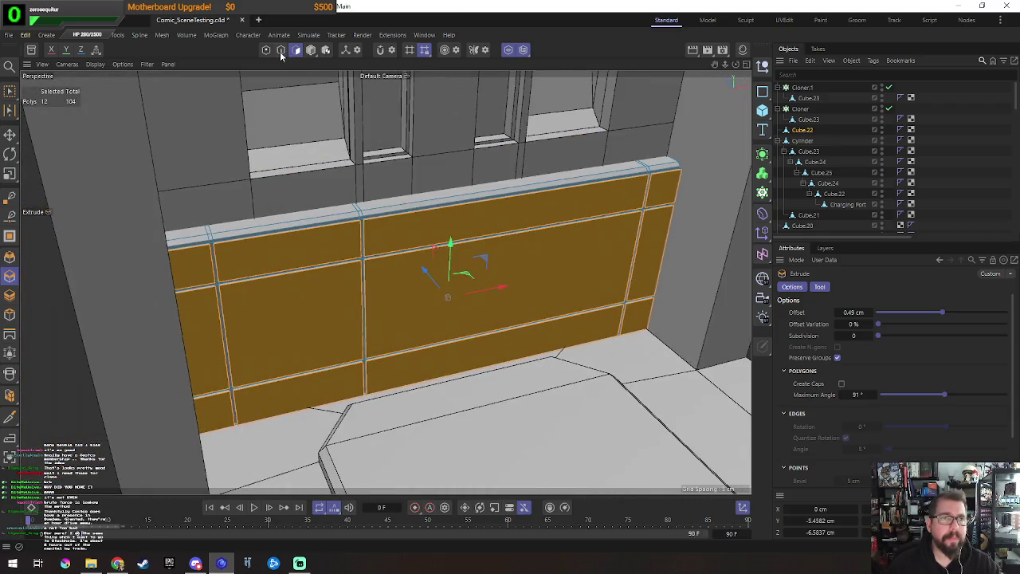
click(280, 49)
right_click(481, 393)
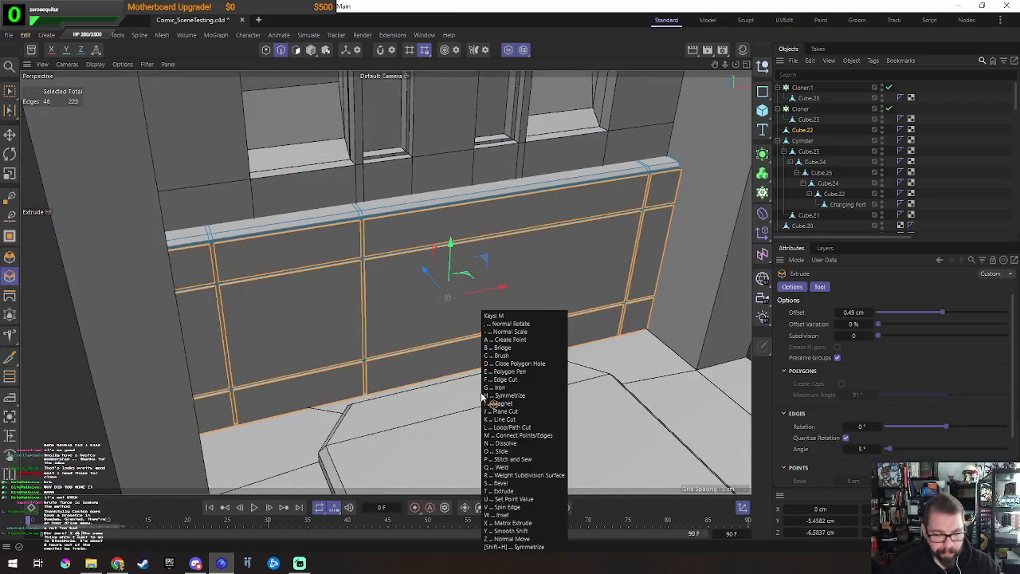
click(494, 335)
scroll(426, 195, up, 5)
drag(535, 401, 502, 401)
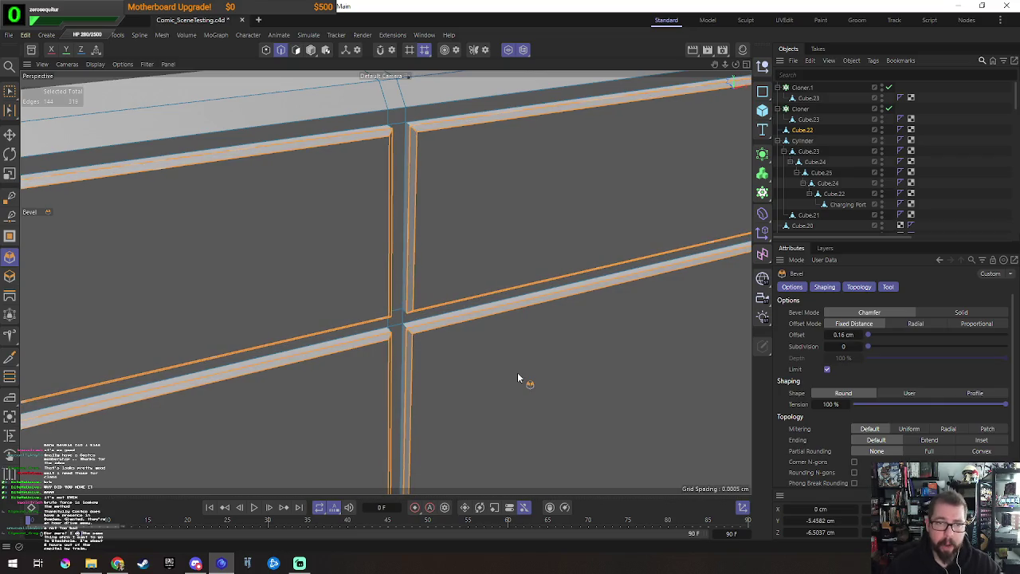
key(e)
scroll(478, 343, down, 5)
scroll(568, 322, down, 5)
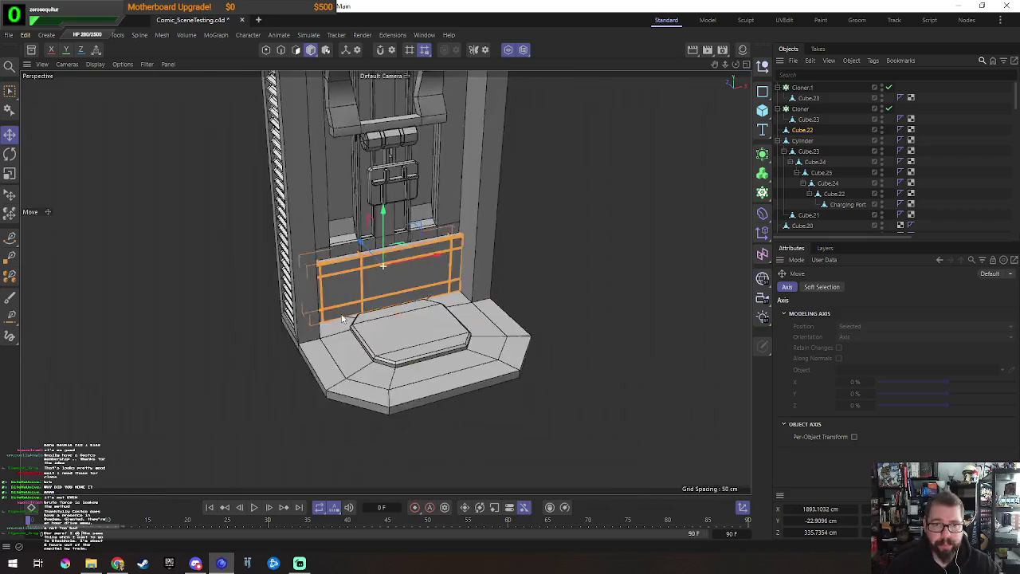
Step: Clear the edge selection, use Gouraud shading without lines, and select Cube.20 to inspect its right side
click(599, 224)
key(n)
key(a)
click(489, 350)
mouse_move(490, 350)
alt+mouse_down()
mouse_move(453, 372)
mouse_move(586, 375)
mouse_move(447, 380)
mouse_move(567, 375)
alt+mouse_up()
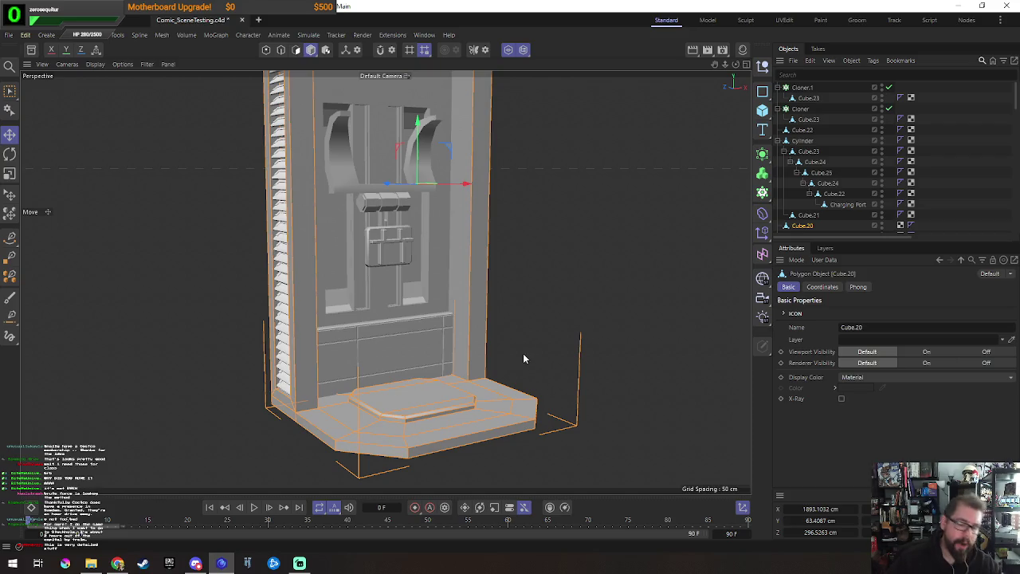
scroll(441, 378, up, 5)
scroll(504, 313, up, 2)
scroll(430, 329, up, 3)
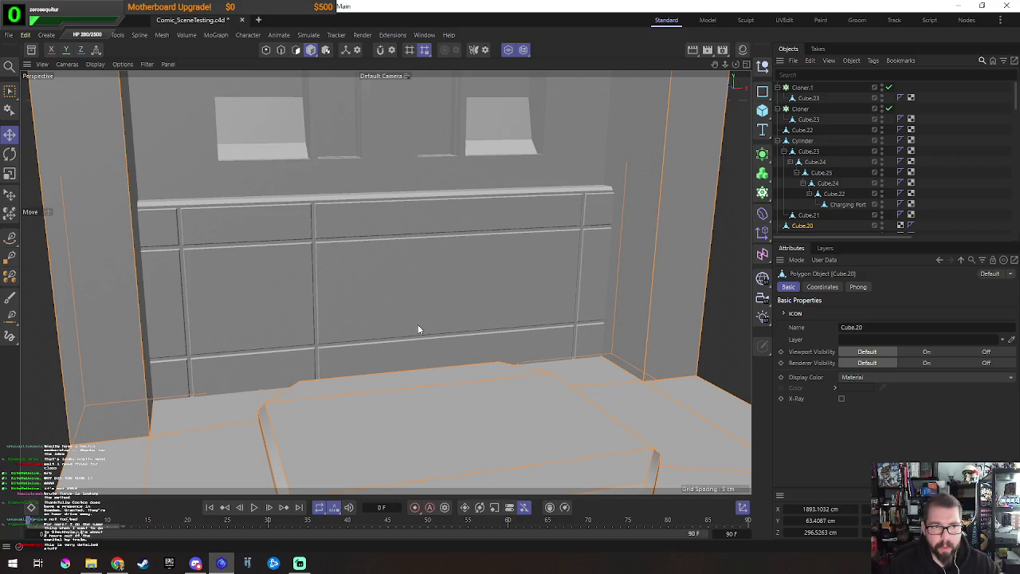
Step: Select the Cube.22 wall panel and dissolve its vertical panel edges
alt+drag(417, 324, 472, 309)
click(473, 309)
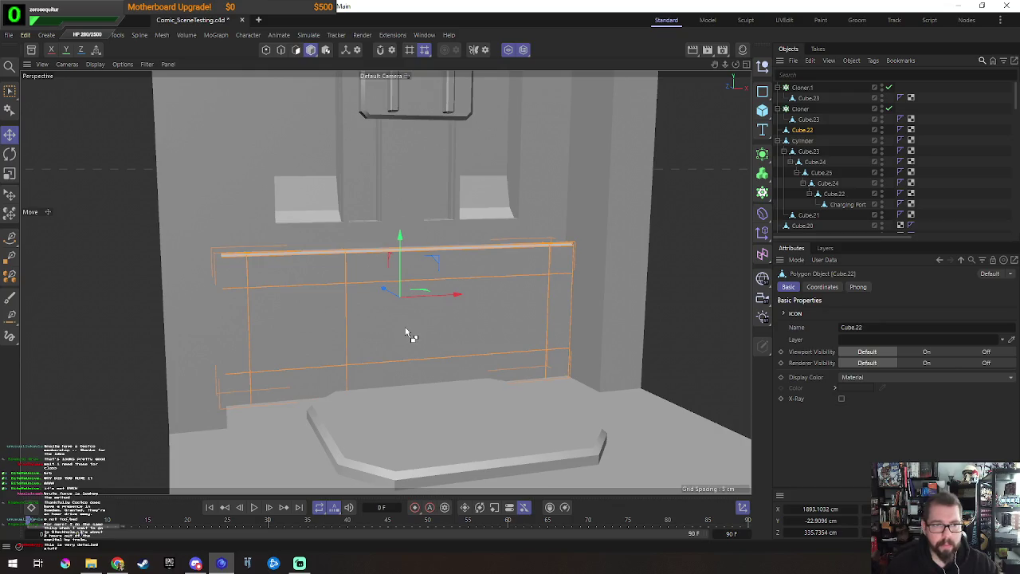
mouse_move(439, 318)
mouse_down()
mouse_move(439, 328)
mouse_move(352, 374)
mouse_up()
key(Return)
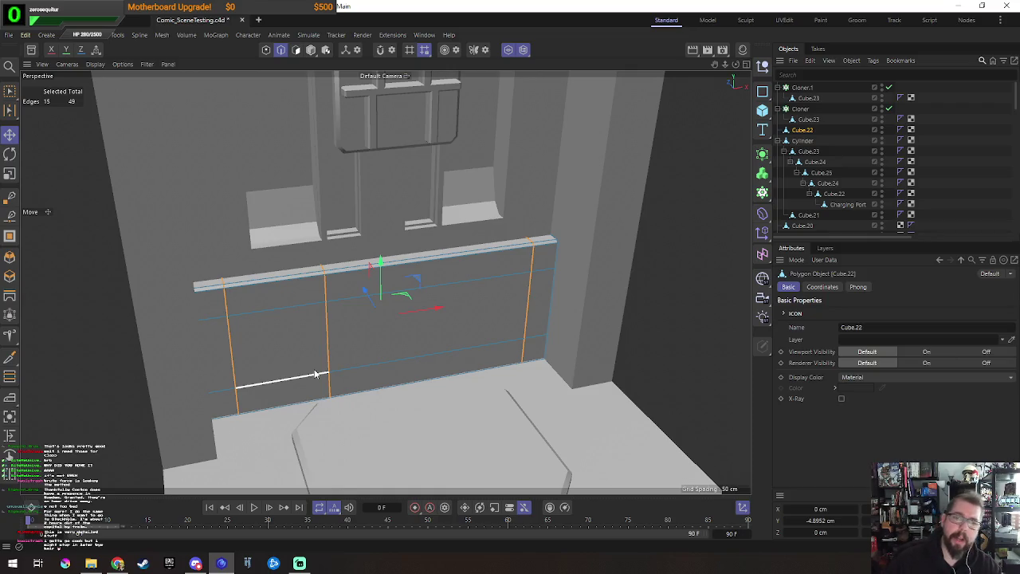
mouse_move(316, 374)
alt+mouse_down()
mouse_move(371, 375)
mouse_move(324, 358)
mouse_move(367, 368)
alt+mouse_up()
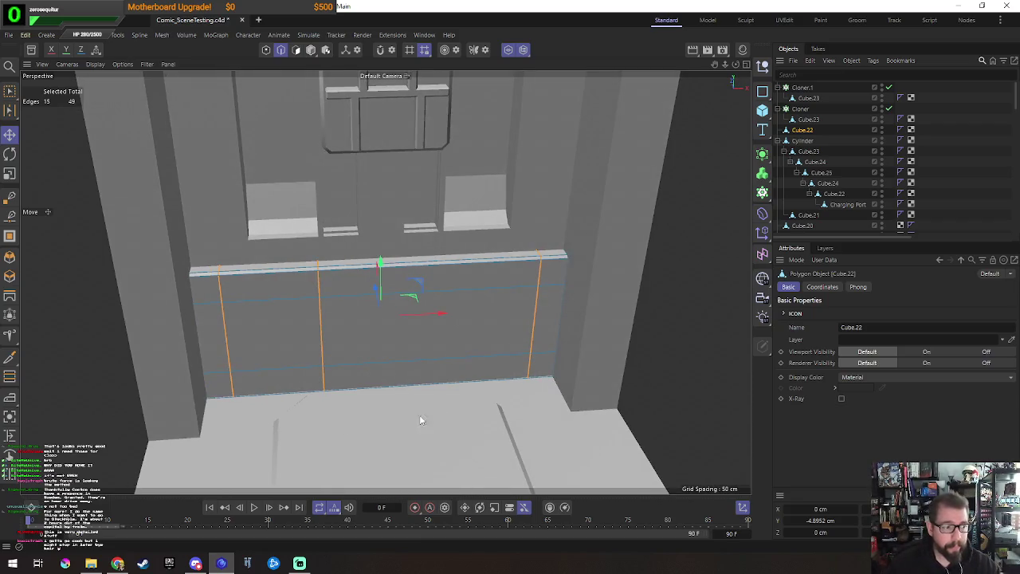
right_click(430, 377)
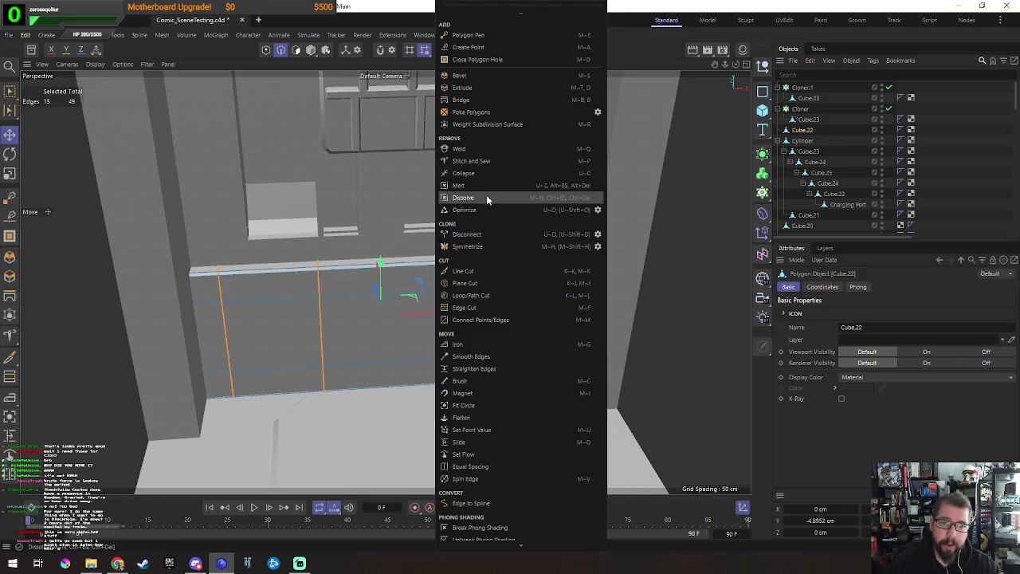
click(486, 195)
Step: Dissolve the upper and lower horizontal panel edges
click(330, 302)
shift+click(335, 366)
right_click(635, 416)
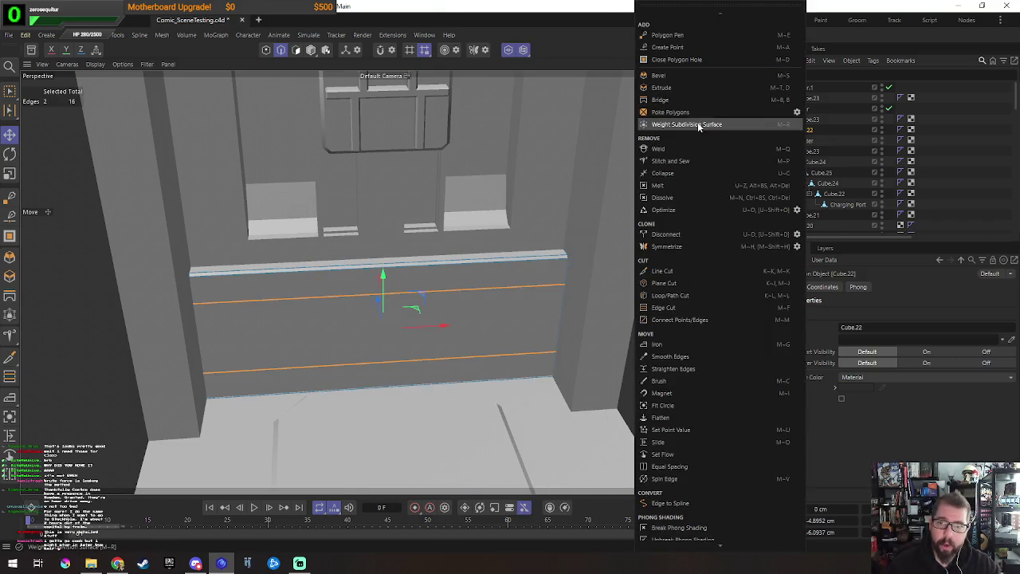
click(684, 196)
alt+drag(576, 296, 460, 331)
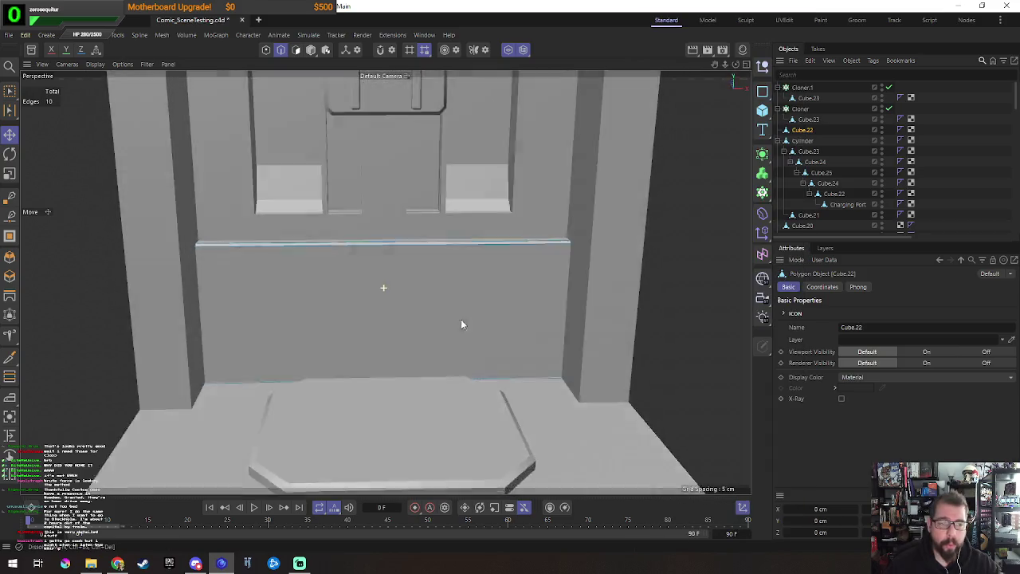
scroll(461, 330, down, 3)
mouse_move(414, 301)
alt+mouse_down()
mouse_move(503, 282)
mouse_move(476, 357)
alt+mouse_up()
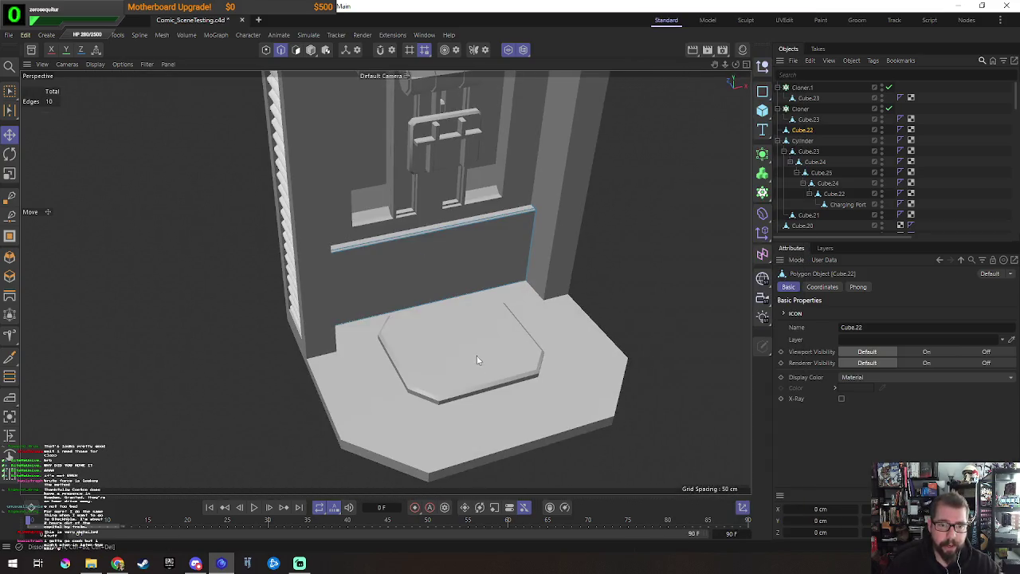
key(Return)
click(457, 376)
key(o)
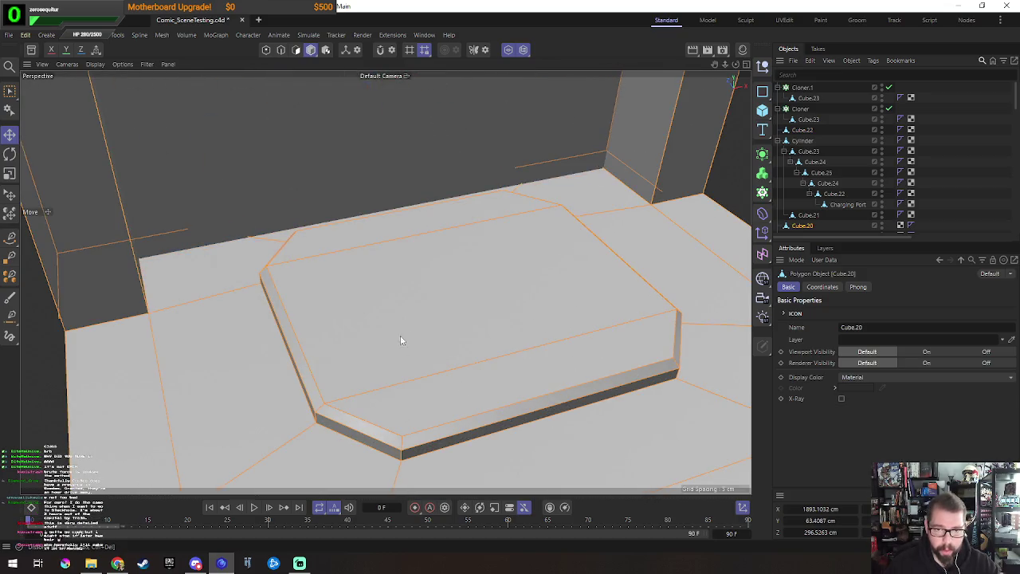
key(Return)
click(490, 365)
click(415, 219)
shift+click(371, 291)
shift+click(455, 398)
key(ctrl+a)
mouse_move(509, 423)
alt+mouse_down()
mouse_move(606, 382)
mouse_move(564, 396)
mouse_move(658, 409)
mouse_move(643, 425)
alt+mouse_up()
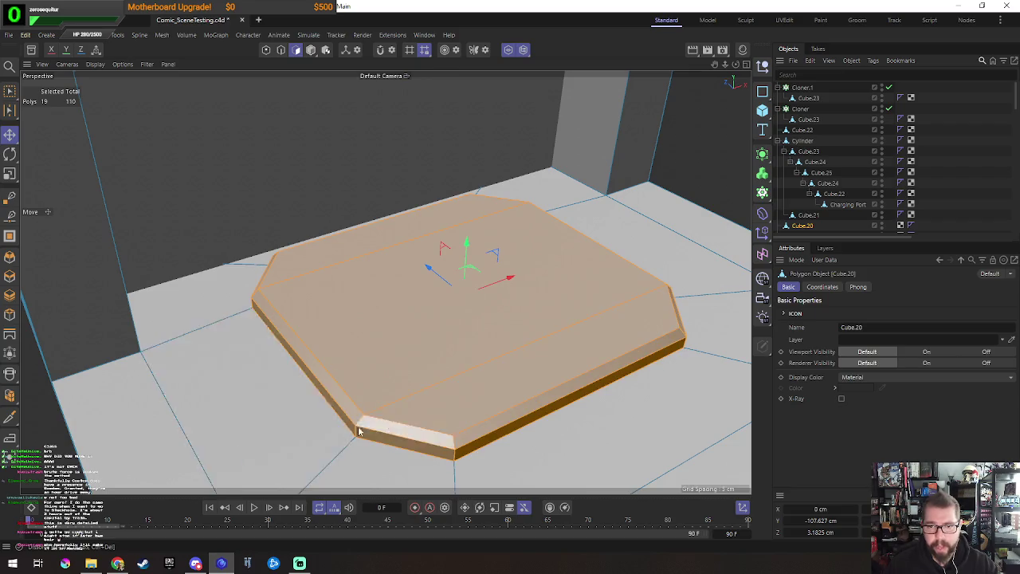
scroll(584, 315, up, 2)
alt+drag(584, 314, 439, 216)
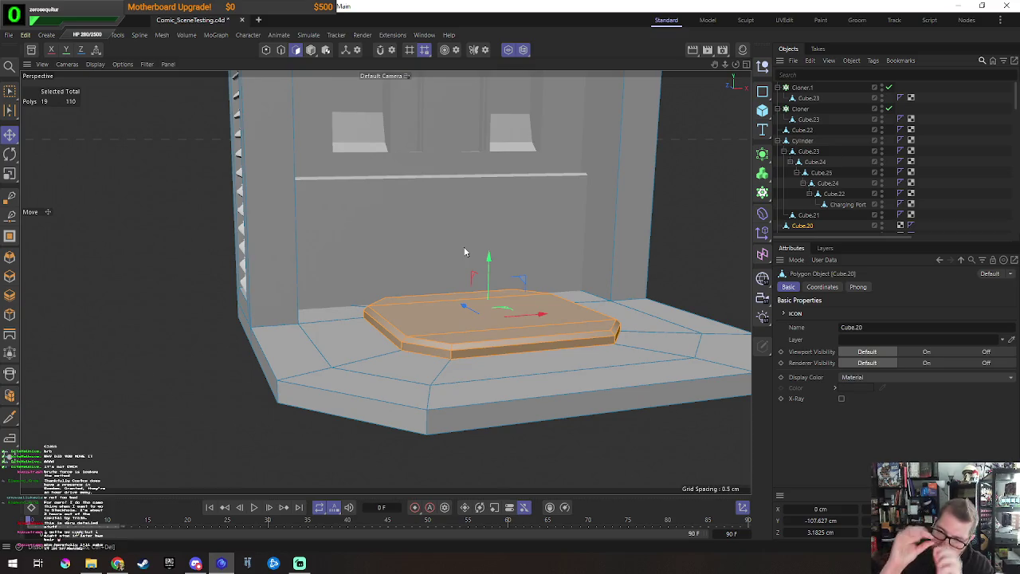
mouse_move(382, 362)
alt+mouse_down()
mouse_move(408, 379)
mouse_move(451, 317)
alt+mouse_up()
click(410, 216)
alt+drag(409, 216, 481, 258)
scroll(491, 258, up, 2)
scroll(449, 230, up, 2)
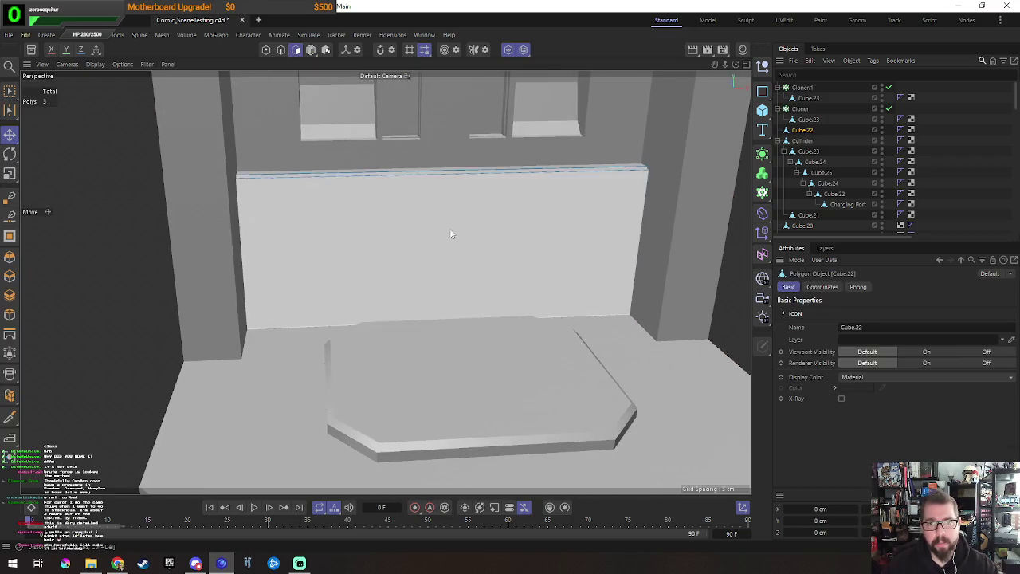
Step: Split the lower wall face into its own object, keeping the original face
key(Return)
click(396, 289)
alt+drag(396, 289, 560, 207)
right_click(560, 207)
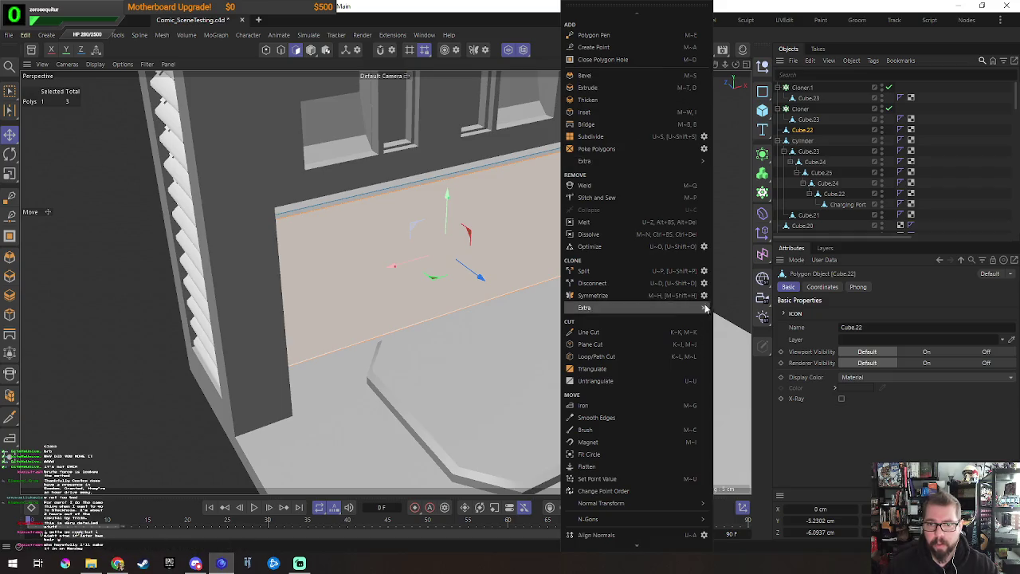
click(701, 274)
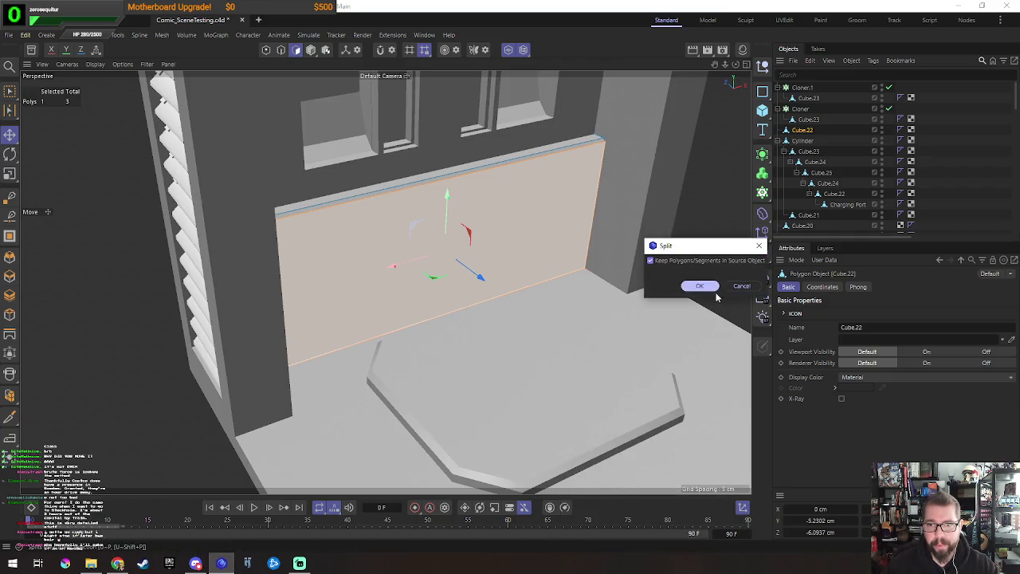
click(699, 285)
Step: Centre the split panel's axis and scale it to about 38% width and 78% height
alt+drag(478, 263, 357, 244)
click(117, 34)
mouse_move(130, 213)
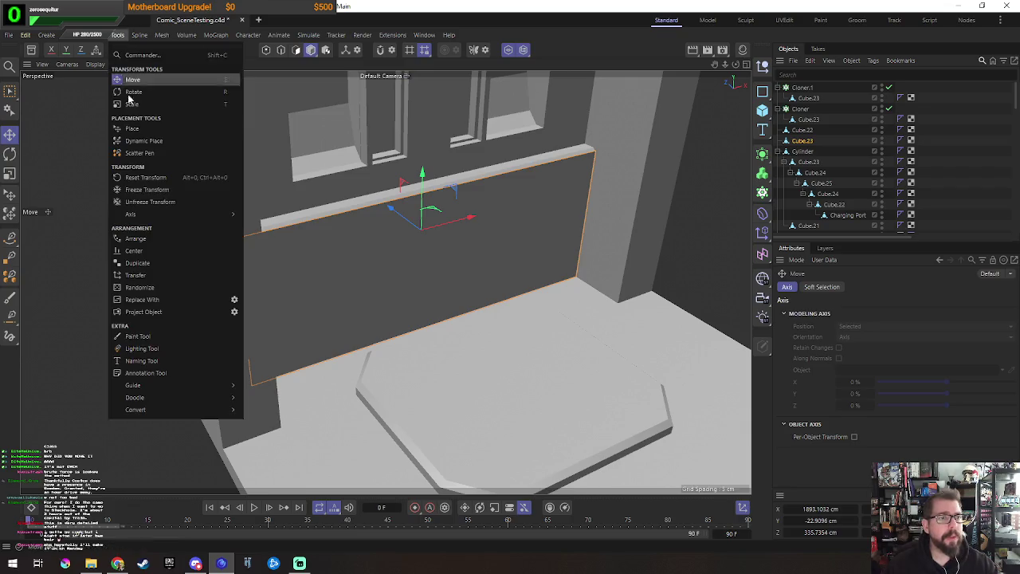
click(271, 242)
alt+drag(445, 297, 499, 286)
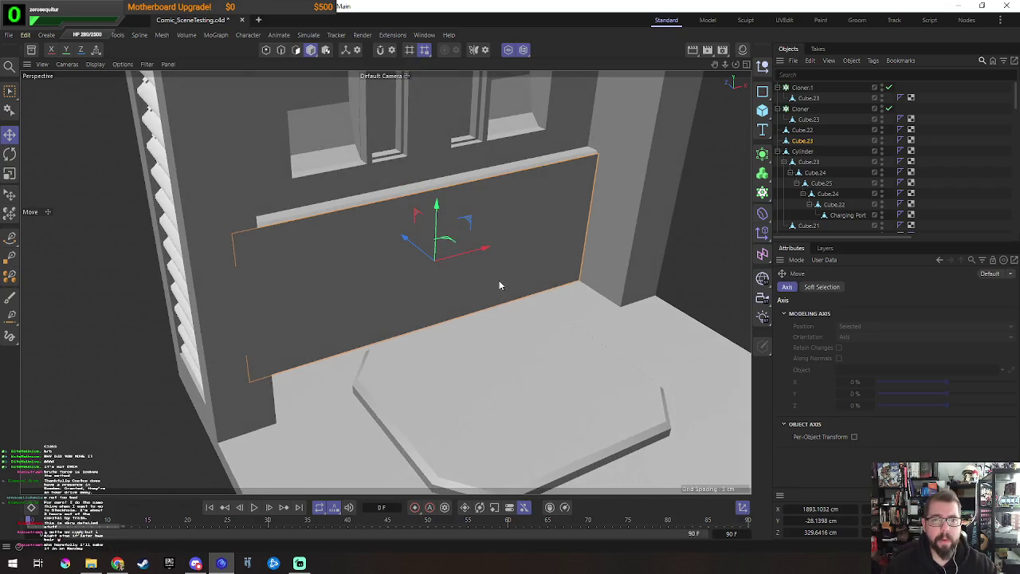
key(t)
mouse_move(482, 249)
mouse_down()
mouse_move(457, 263)
mouse_move(464, 269)
mouse_up()
mouse_move(436, 206)
mouse_down()
mouse_move(445, 237)
mouse_move(557, 284)
mouse_up()
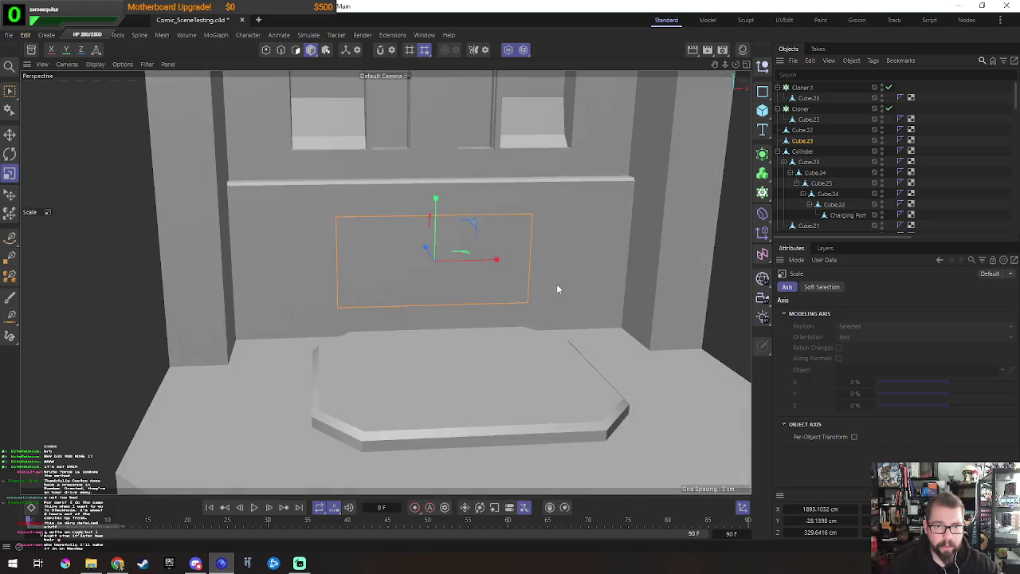
key(e)
Step: Extrude the small panel face about 2 cm into a thick slab
scroll(489, 307, up, 3)
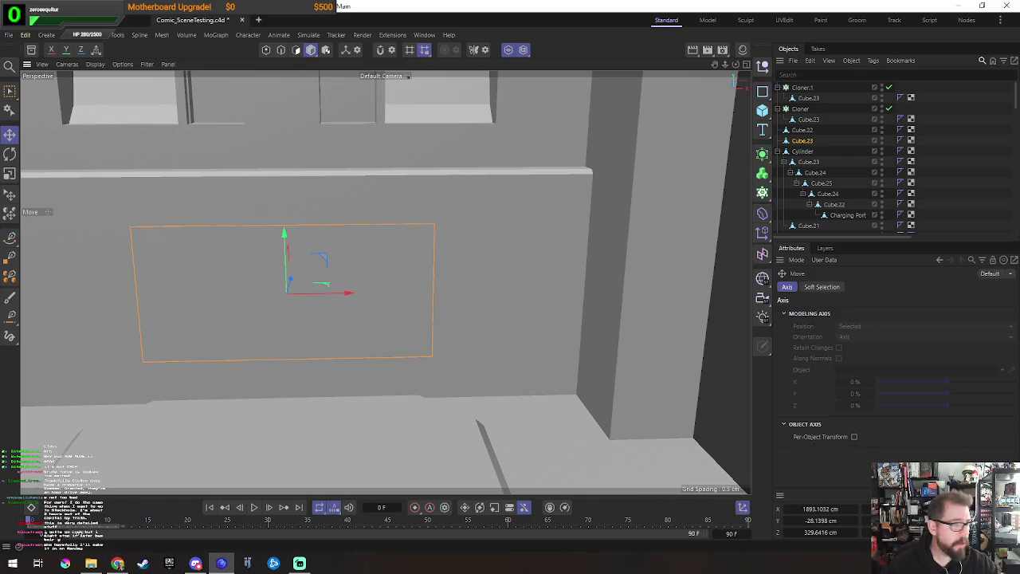
alt+drag(396, 329, 363, 355)
click(234, 382)
mouse_move(234, 382)
alt+mouse_down()
mouse_move(261, 351)
mouse_move(570, 373)
mouse_move(524, 400)
mouse_move(559, 397)
alt+mouse_up()
key(d)
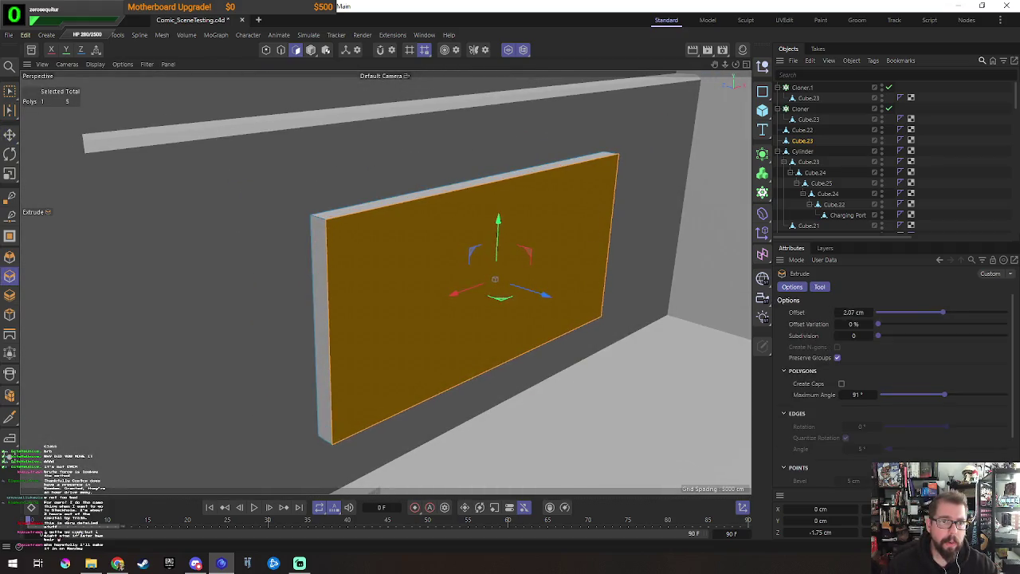
Step: Ring-select the slab's four corner edges and bevel them into chamfers
key(Return)
key(e)
click(497, 364)
key(u)
key(b)
click(323, 217)
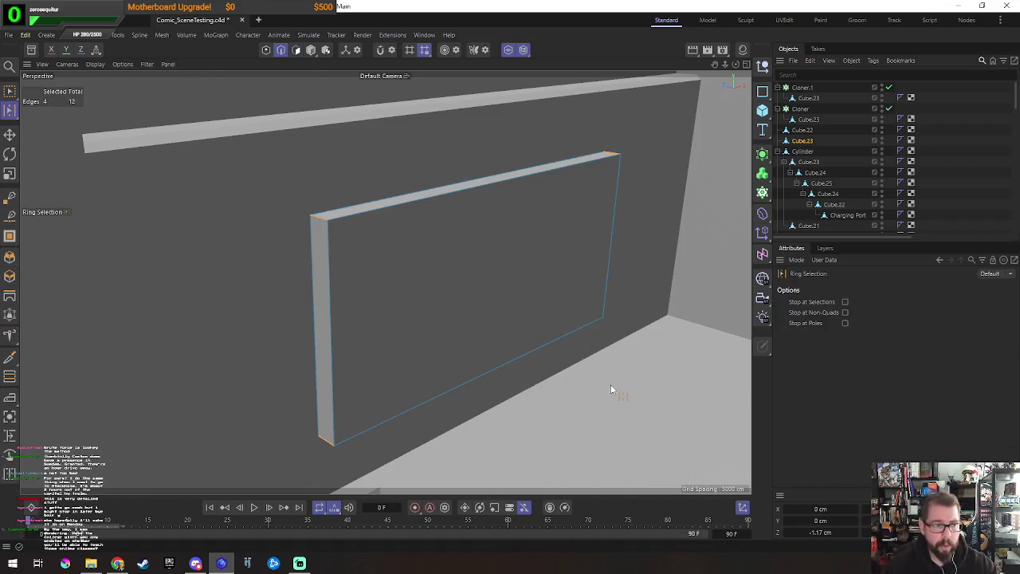
key(m)
key(s)
drag(550, 365, 588, 365)
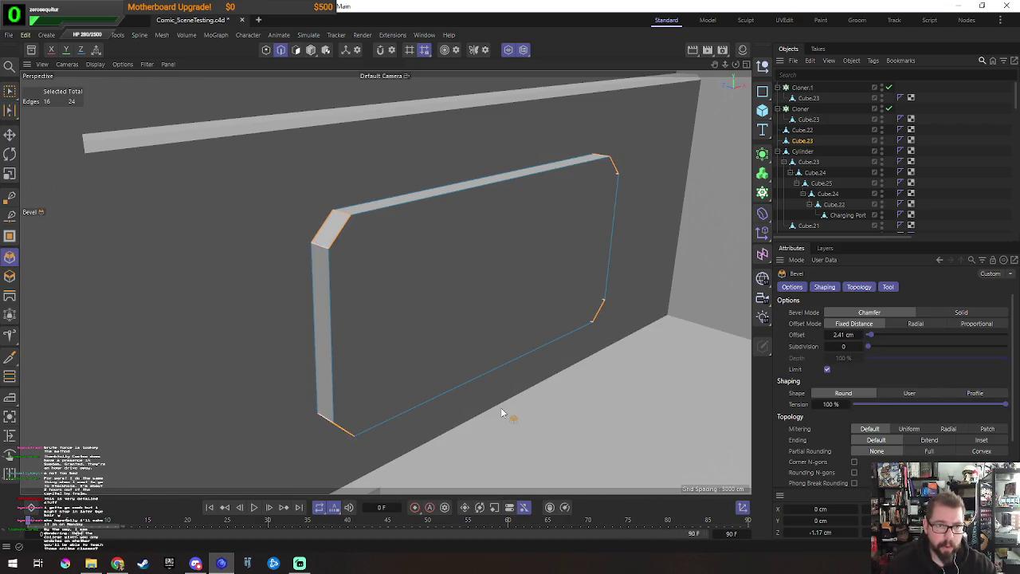
key(e)
Step: Loop-select the slab's front edges and bevel them about 0.75 cm
key(u)
key(l)
click(369, 213)
key(m)
key(s)
drag(534, 410, 544, 409)
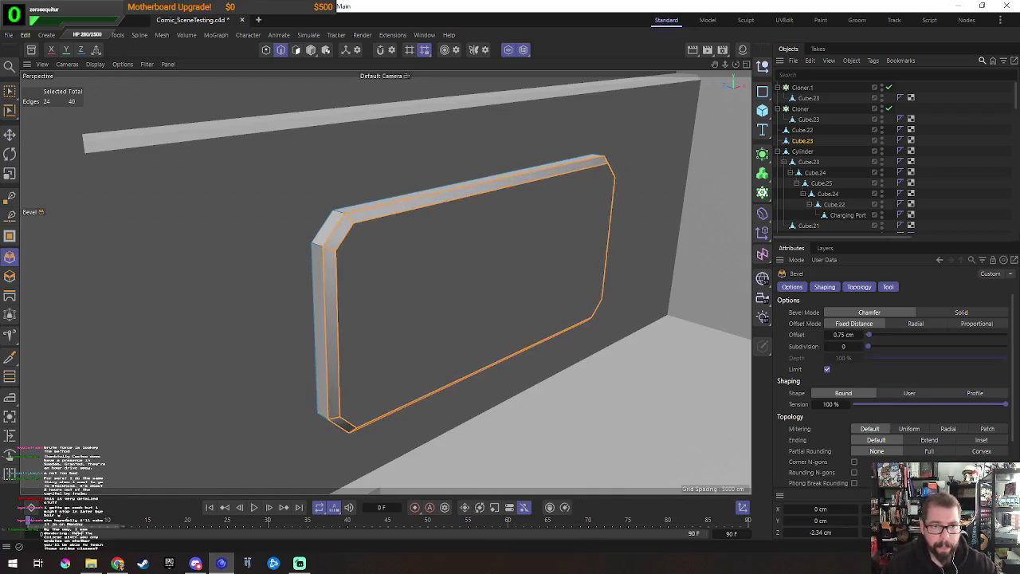
key(Return)
Step: Select all the slab's polygons and move it up and to the right
key(ctrl+a)
key(e)
mouse_move(482, 398)
alt+mouse_down()
mouse_move(505, 290)
mouse_move(519, 337)
mouse_move(580, 319)
mouse_move(504, 341)
alt+mouse_up()
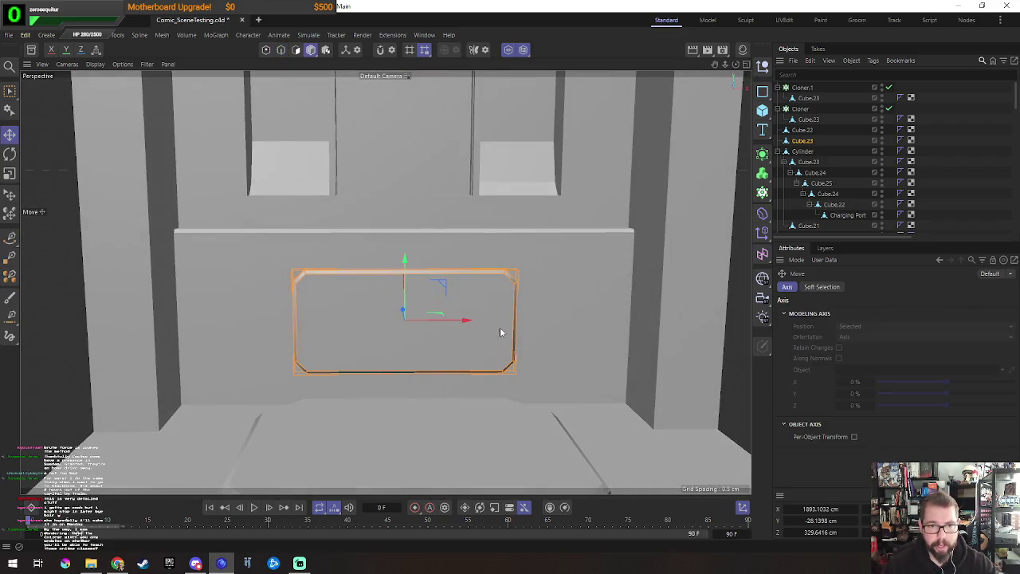
drag(439, 285, 558, 254)
alt+drag(389, 333, 471, 351)
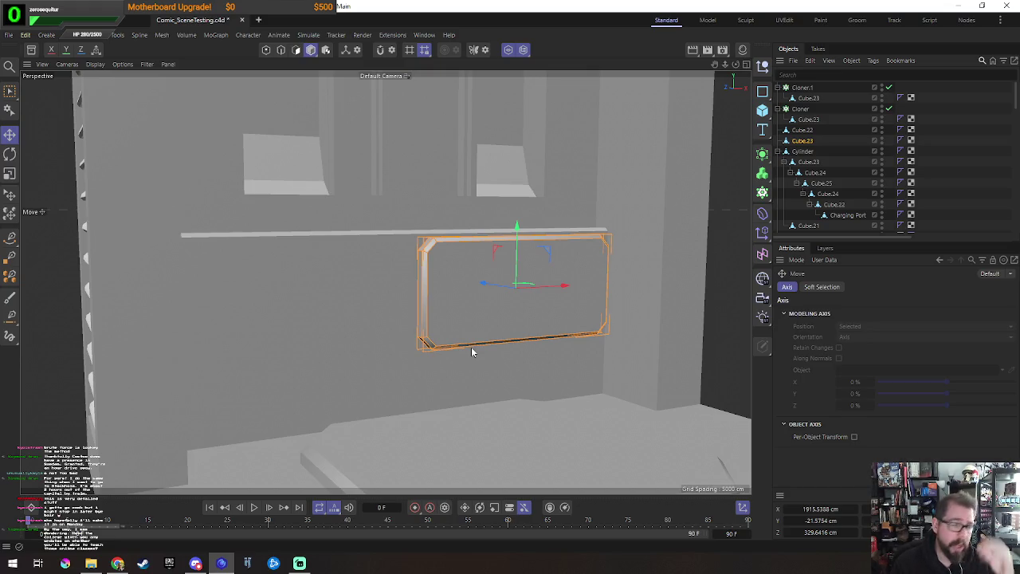
Step: Nudge the slab sideways, then drag a copy about 22.6 cm down as Cube.24
alt+drag(611, 347, 564, 352)
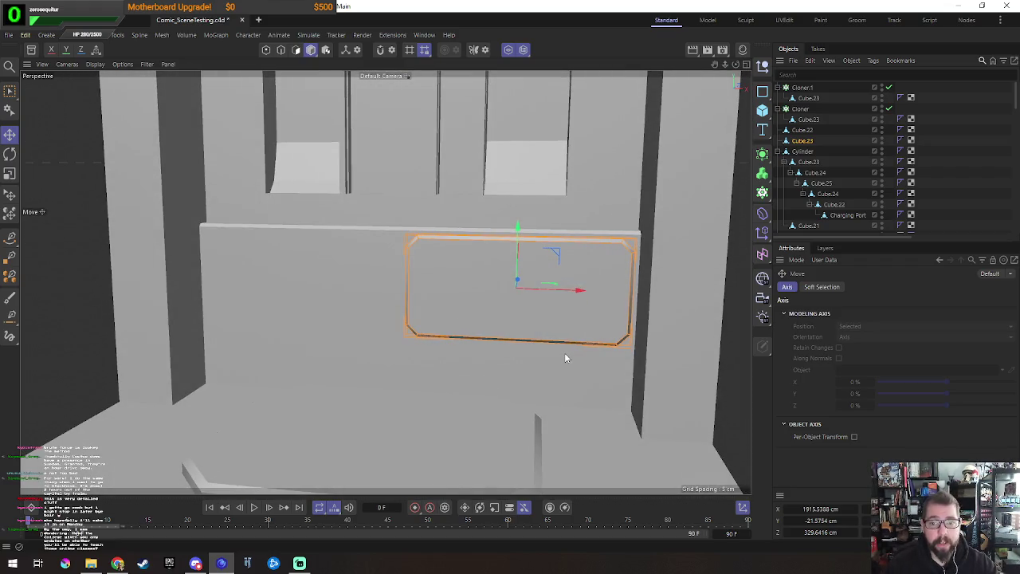
drag(584, 291, 583, 300)
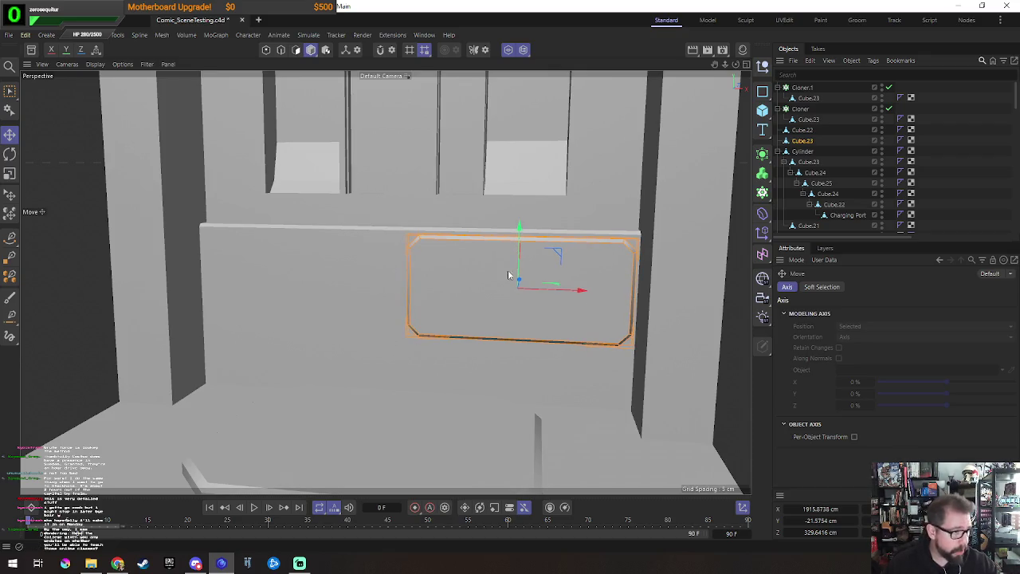
mouse_move(505, 375)
alt+mouse_down()
mouse_move(570, 364)
mouse_move(564, 375)
mouse_move(482, 393)
mouse_move(445, 391)
alt+mouse_up()
drag(520, 239, 516, 339)
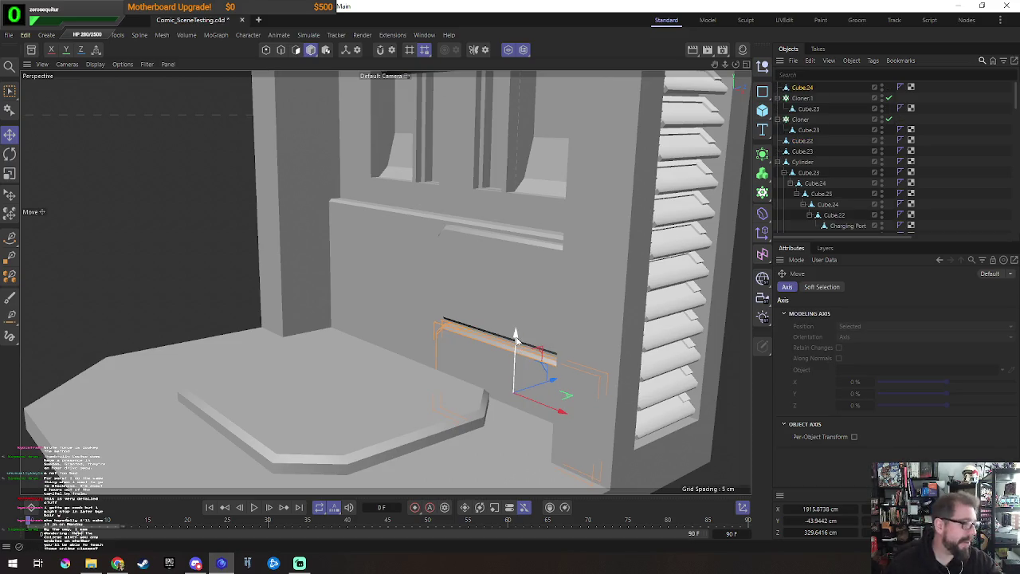
Step: Box-select the lower panel's left-side points and narrow it from the left
key(o)
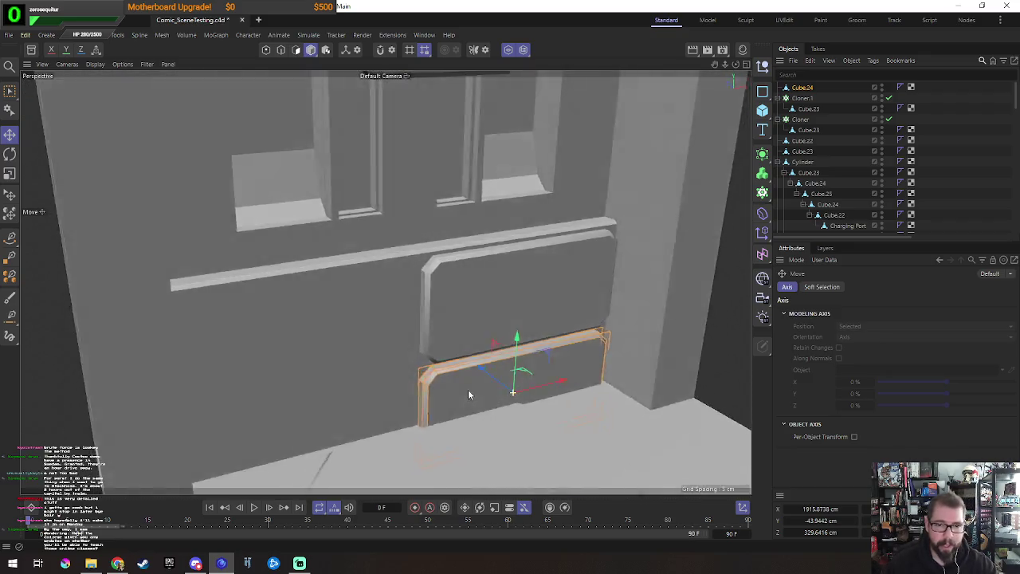
key(Return)
key(u)
key(l)
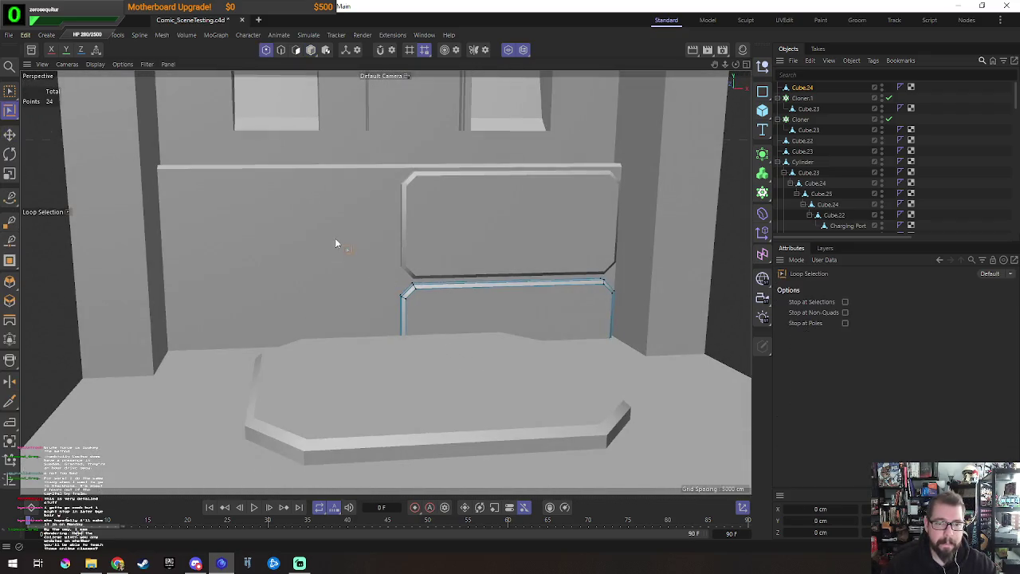
key(0)
drag(310, 235, 518, 492)
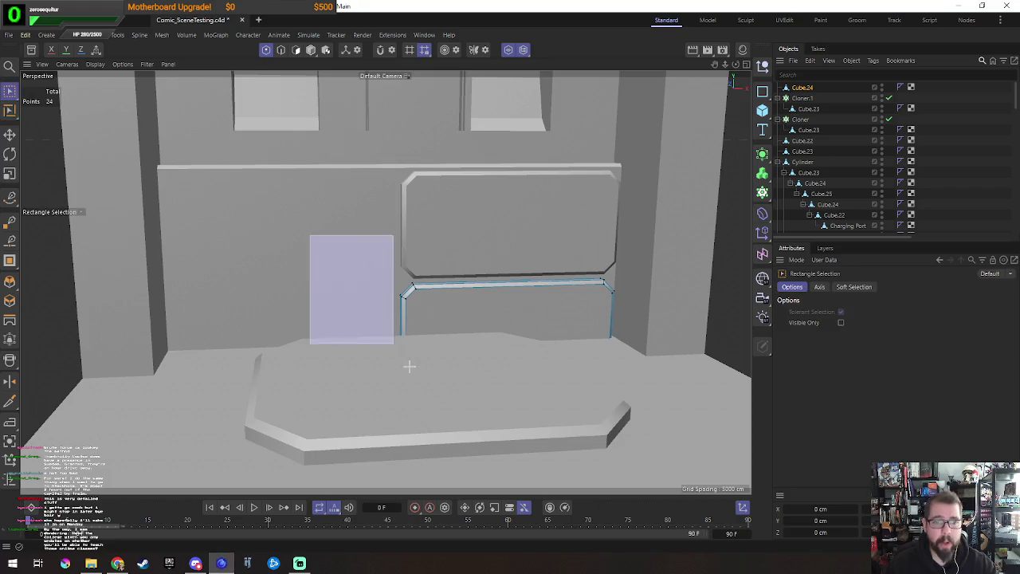
scroll(486, 430, up, 3)
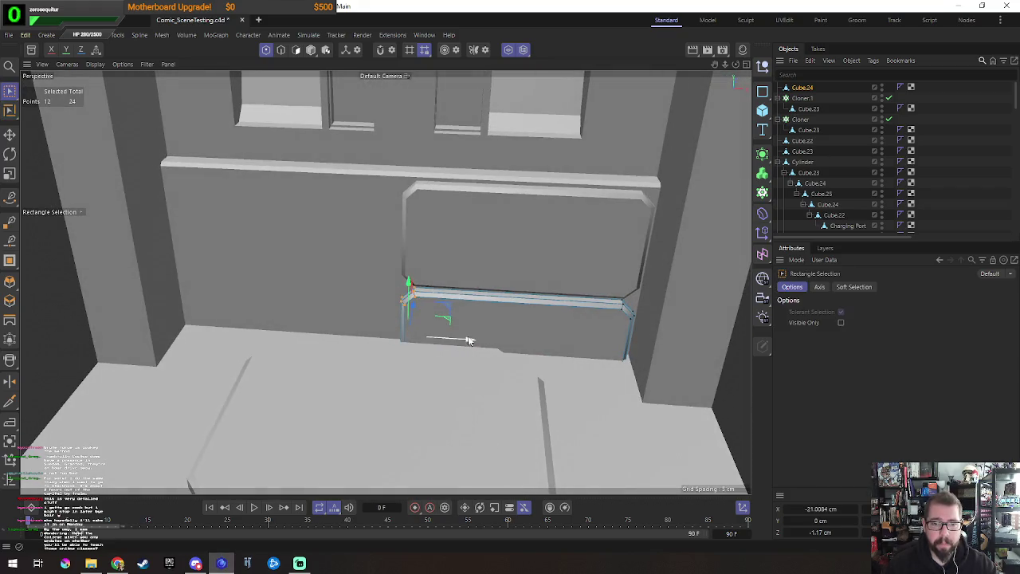
drag(468, 341, 516, 344)
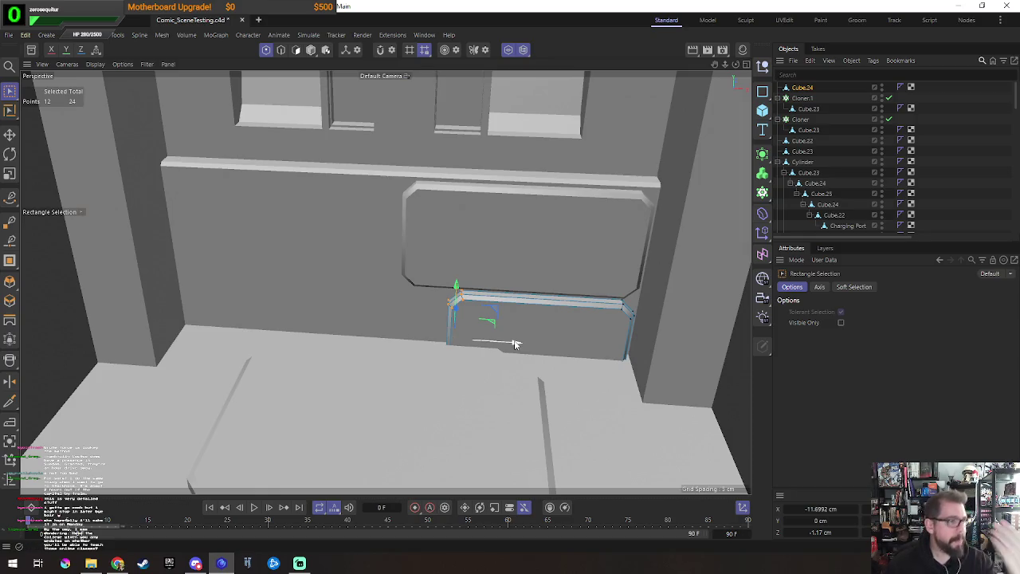
Step: Raise the lower panel's edge points about 9.7 cm
mouse_move(507, 411)
alt+mouse_down()
mouse_move(511, 351)
mouse_move(532, 342)
alt+mouse_up()
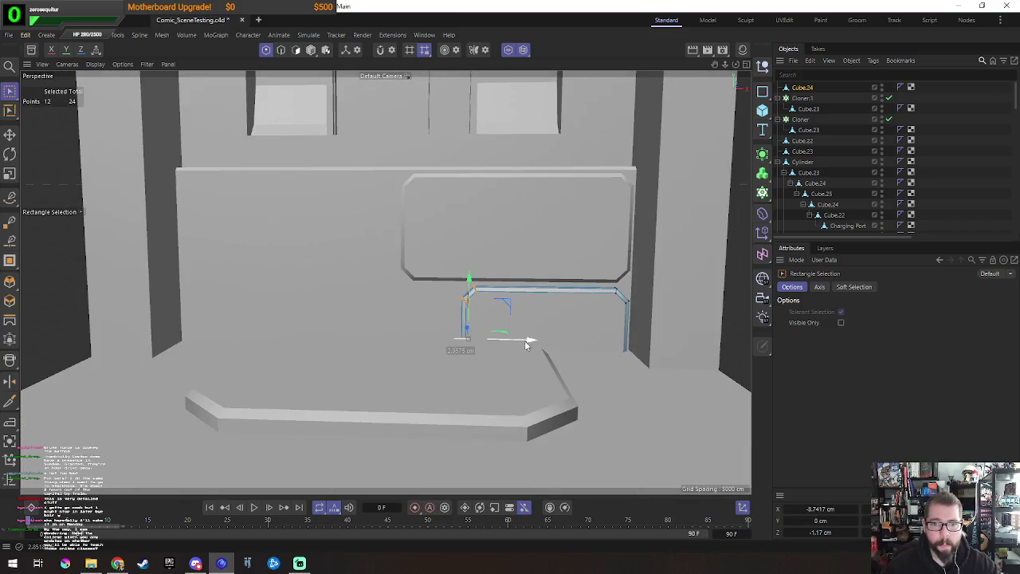
key(s)
scroll(552, 383, down, 3)
mouse_move(435, 353)
mouse_down()
mouse_move(706, 455)
mouse_move(539, 397)
mouse_up()
mouse_move(546, 335)
mouse_down()
mouse_move(546, 287)
mouse_move(557, 337)
mouse_move(607, 304)
mouse_move(531, 369)
mouse_move(705, 340)
mouse_up()
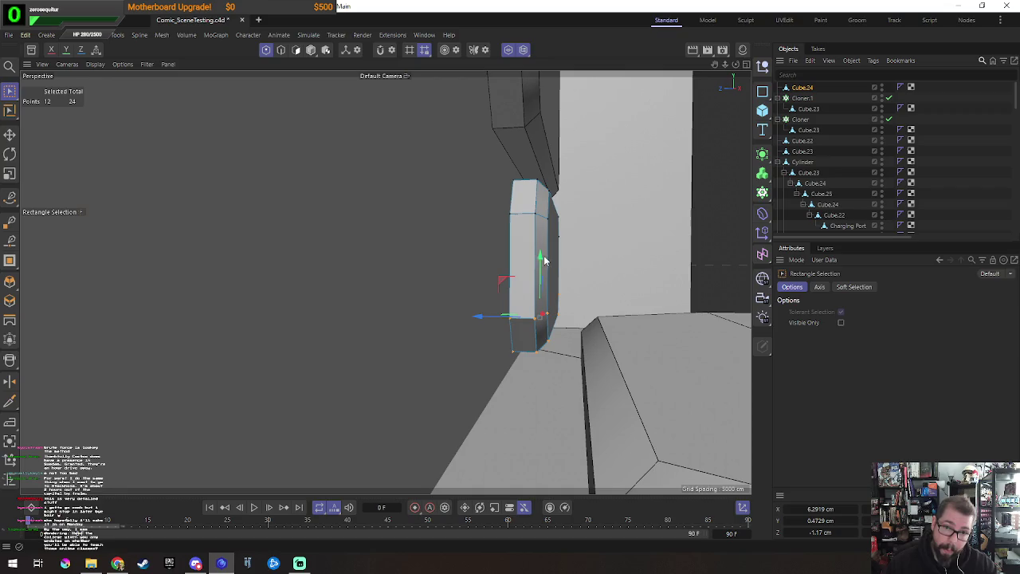
mouse_move(617, 269)
alt+mouse_down()
mouse_move(524, 329)
mouse_move(385, 282)
mouse_move(537, 342)
alt+mouse_up()
Step: Duplicate the panel to the left and shorten the copy about 24.5 cm
key(e)
mouse_move(627, 295)
ctrl+mouse_down()
mouse_move(514, 325)
mouse_move(489, 350)
ctrl+mouse_up()
key(0)
drag(372, 230, 460, 388)
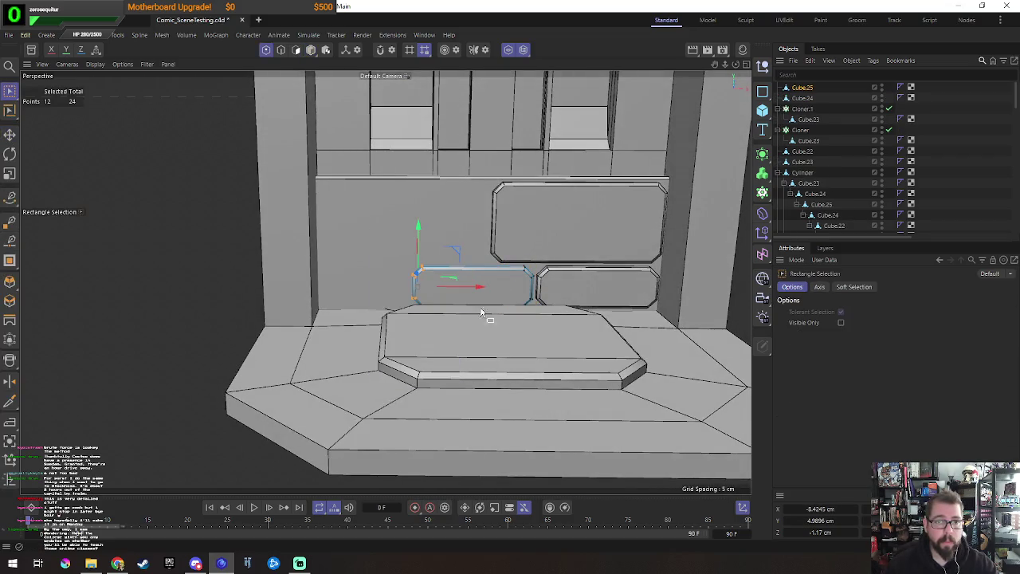
drag(475, 289, 386, 305)
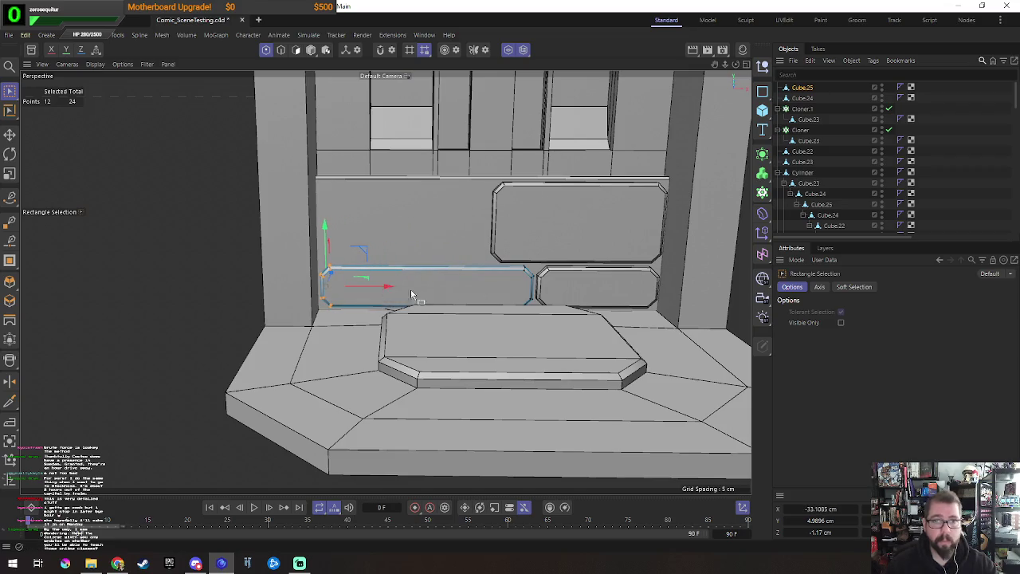
Step: Duplicate the upper bevelled panel and move the copy left
key(e)
click(537, 220)
mouse_move(538, 220)
alt+mouse_down()
mouse_move(626, 256)
mouse_move(420, 278)
mouse_move(455, 277)
alt+mouse_up()
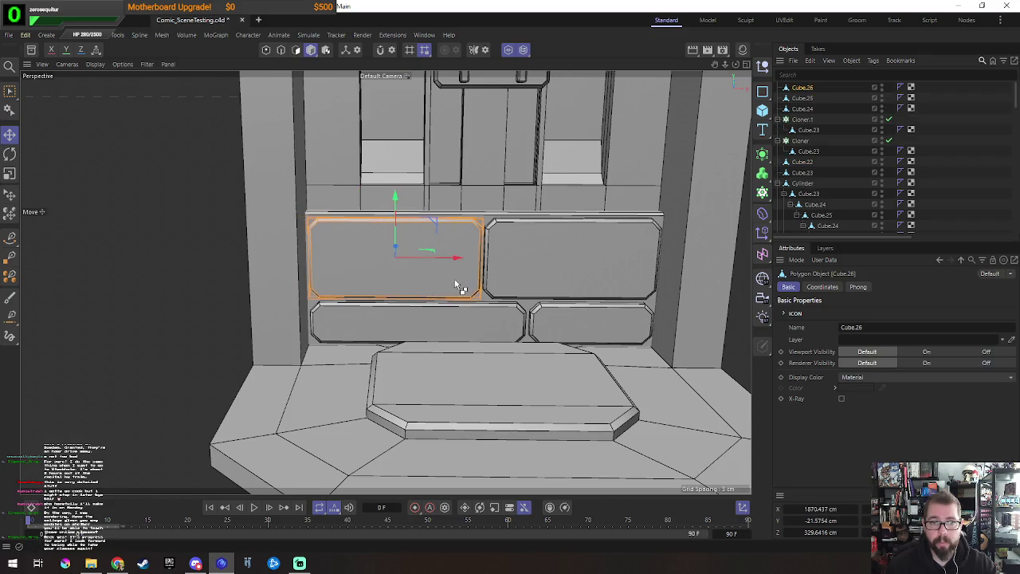
Step: Narrow the upper-left panel about 34.7 cm from the left and recentre its axis
key(0)
drag(245, 171, 374, 342)
mouse_move(372, 261)
mouse_down()
mouse_move(506, 295)
mouse_move(498, 298)
mouse_up()
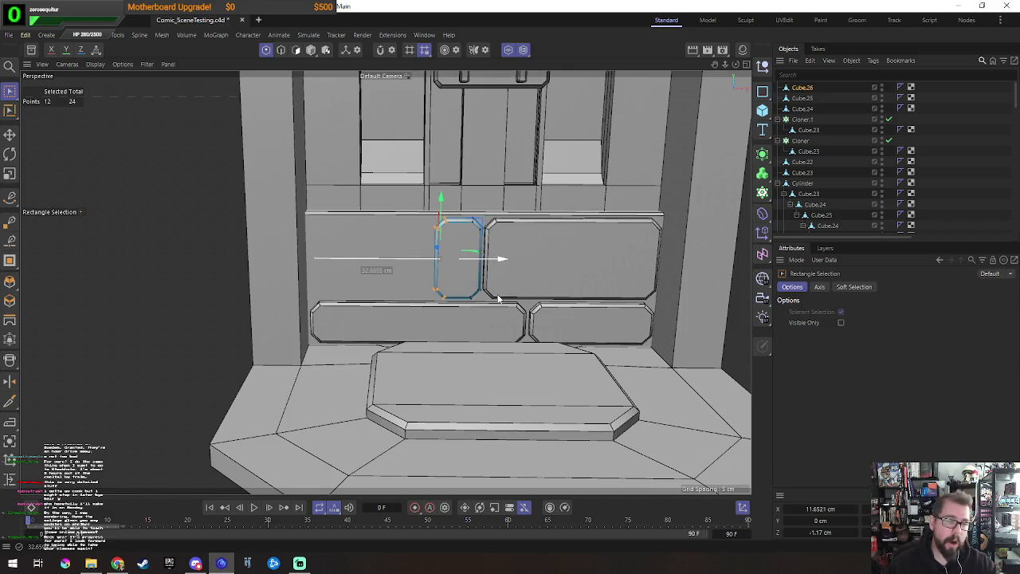
key(Return)
key(e)
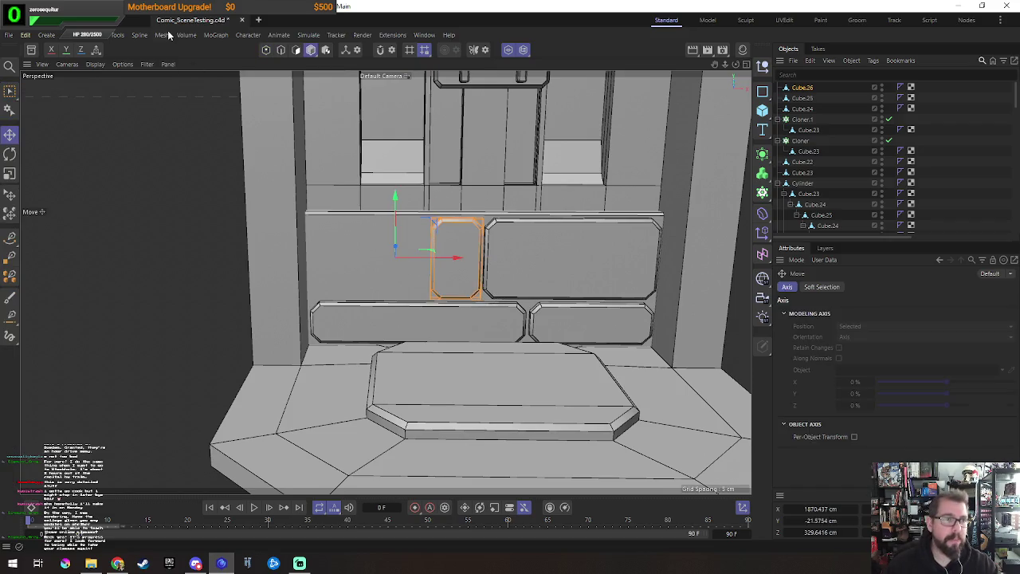
click(117, 35)
mouse_move(131, 214)
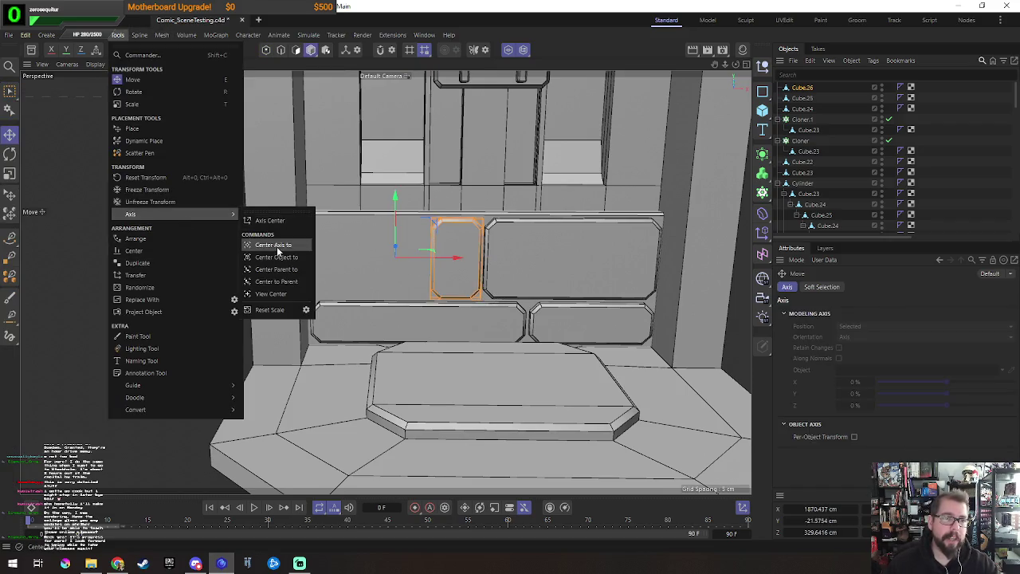
click(277, 245)
Step: Duplicate the wide upper panel leftward and shift its left-edge points to fit the gap
click(587, 268)
mouse_move(629, 267)
mouse_down()
mouse_move(380, 265)
mouse_move(402, 259)
mouse_up()
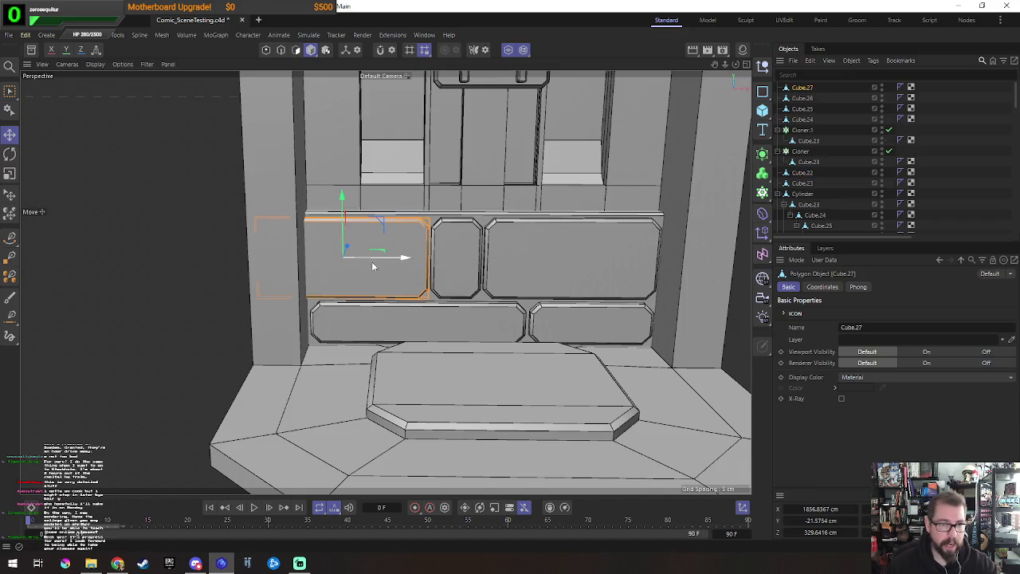
key(0)
drag(188, 145, 342, 359)
mouse_move(323, 259)
mouse_down()
mouse_move(388, 273)
mouse_move(371, 275)
mouse_move(339, 230)
mouse_move(355, 294)
mouse_move(347, 312)
mouse_move(379, 264)
mouse_move(470, 278)
mouse_move(412, 231)
mouse_up()
key(Return)
key(e)
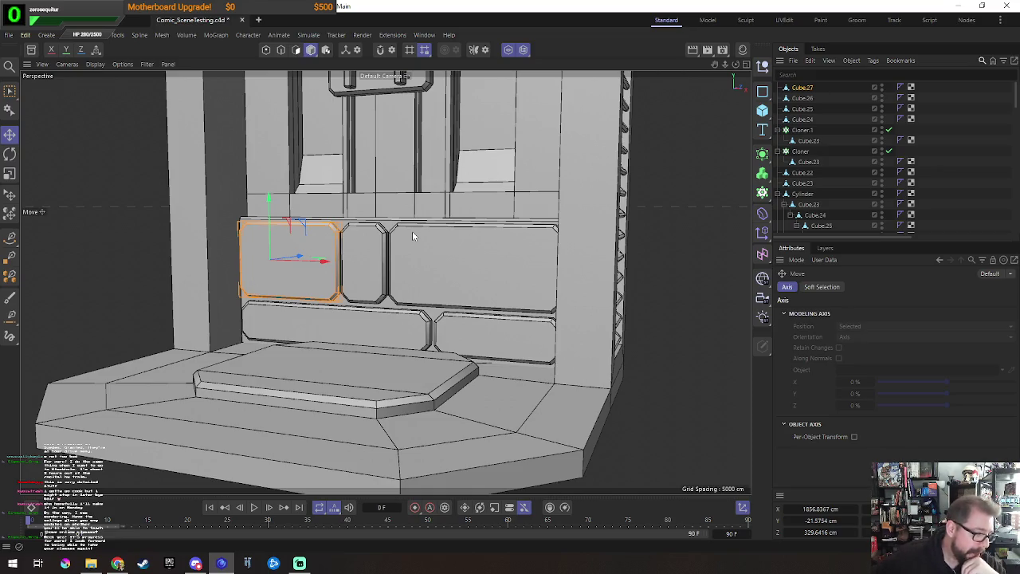
mouse_move(412, 231)
alt+mouse_down()
mouse_move(407, 297)
mouse_move(420, 295)
mouse_move(319, 324)
mouse_move(369, 338)
mouse_move(471, 330)
mouse_move(391, 364)
mouse_move(410, 310)
mouse_move(393, 299)
mouse_move(386, 309)
alt+mouse_up()
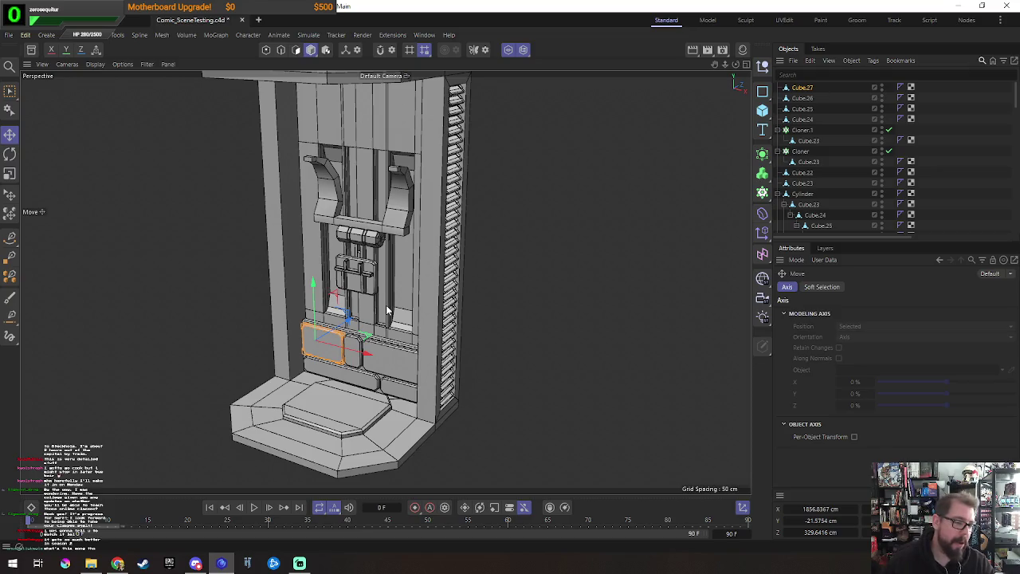
alt+drag(423, 310, 429, 296)
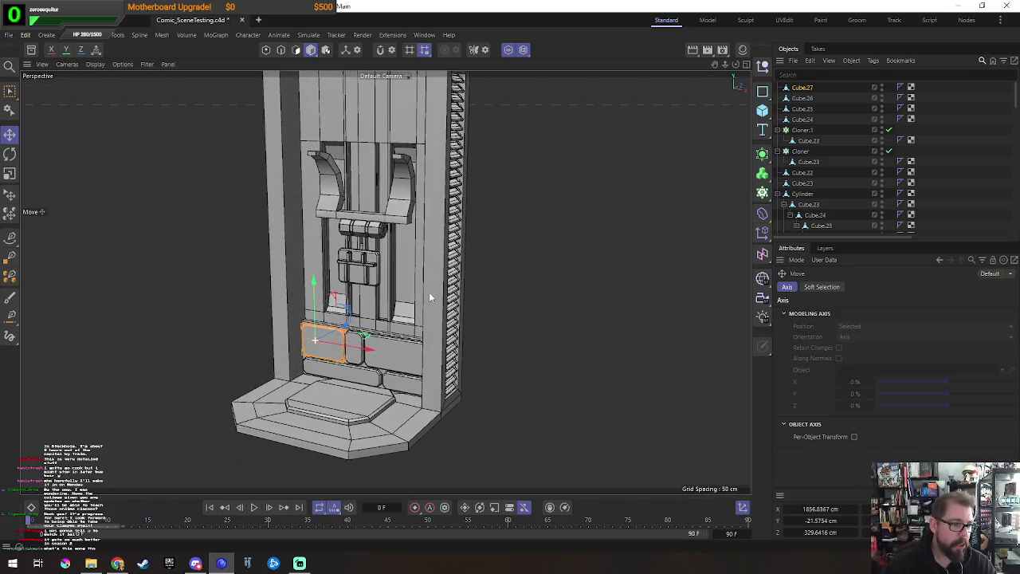
key(alt+Tab)
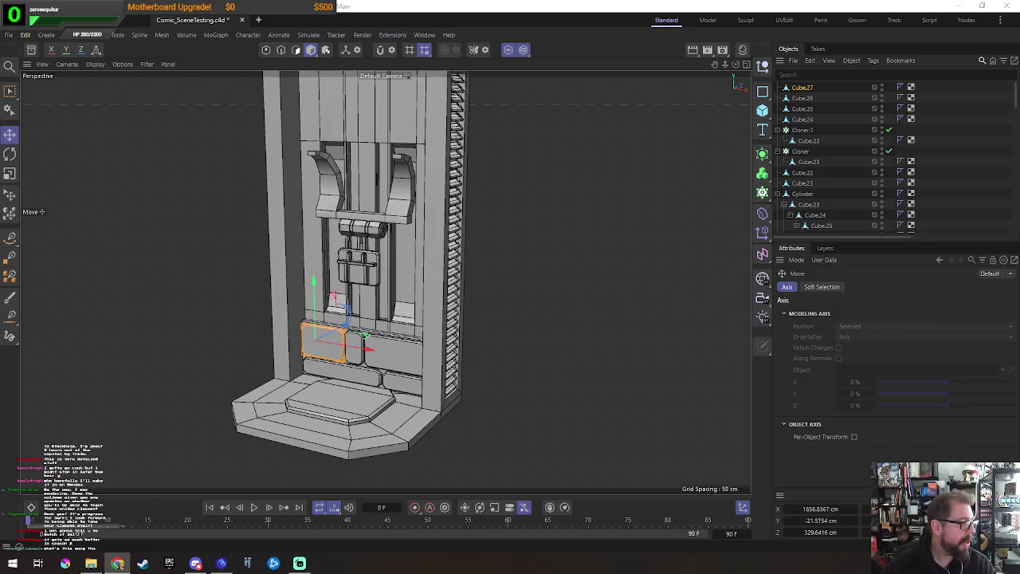
key(alt+Tab)
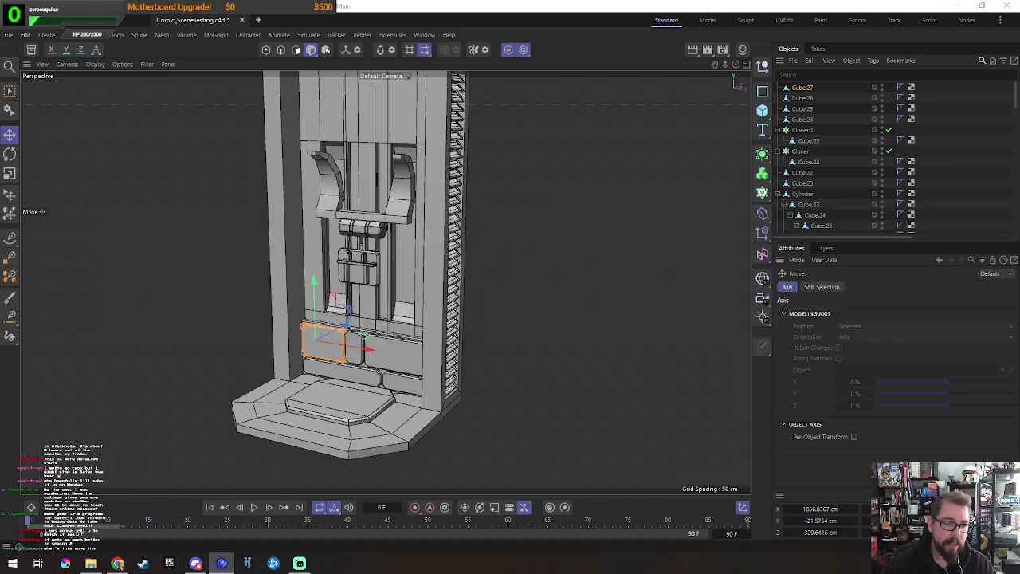
key(alt+Tab)
key(Tab)
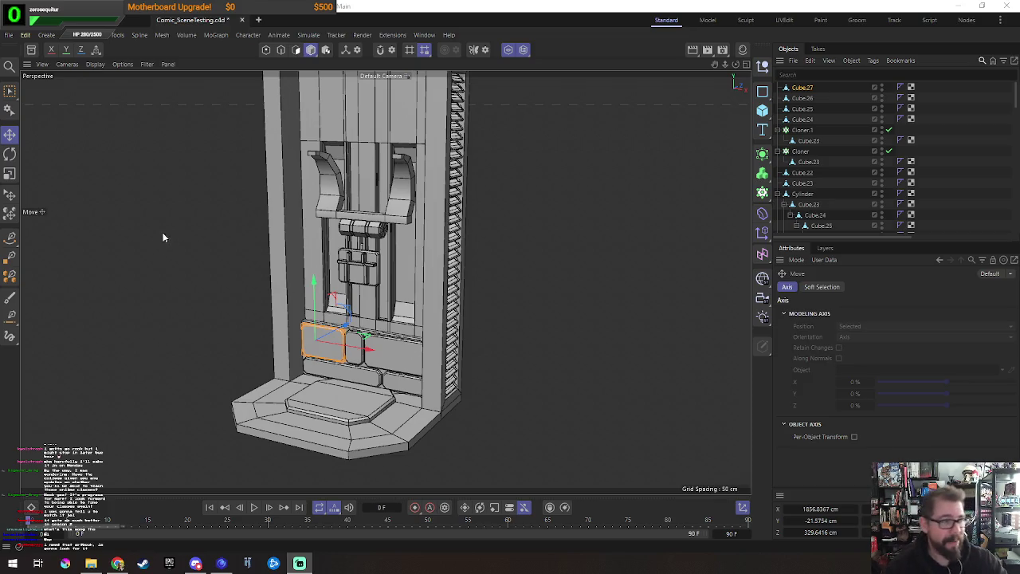
Step: Select the pod body Cube.20 and pick all its canopy underside polygons
mouse_move(505, 253)
alt+mouse_down()
mouse_move(436, 260)
mouse_move(413, 251)
mouse_move(432, 229)
mouse_move(414, 169)
mouse_move(354, 174)
mouse_move(390, 205)
mouse_move(444, 209)
mouse_move(501, 170)
mouse_move(531, 174)
mouse_move(309, 180)
alt+mouse_up()
click(354, 175)
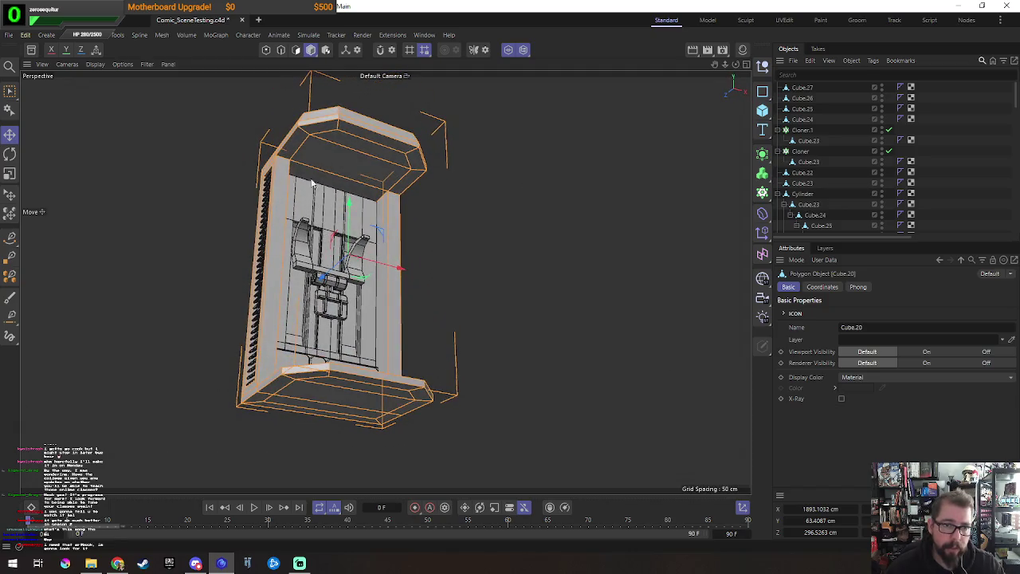
mouse_move(411, 173)
alt+mouse_down()
mouse_move(455, 221)
mouse_move(505, 223)
alt+mouse_up()
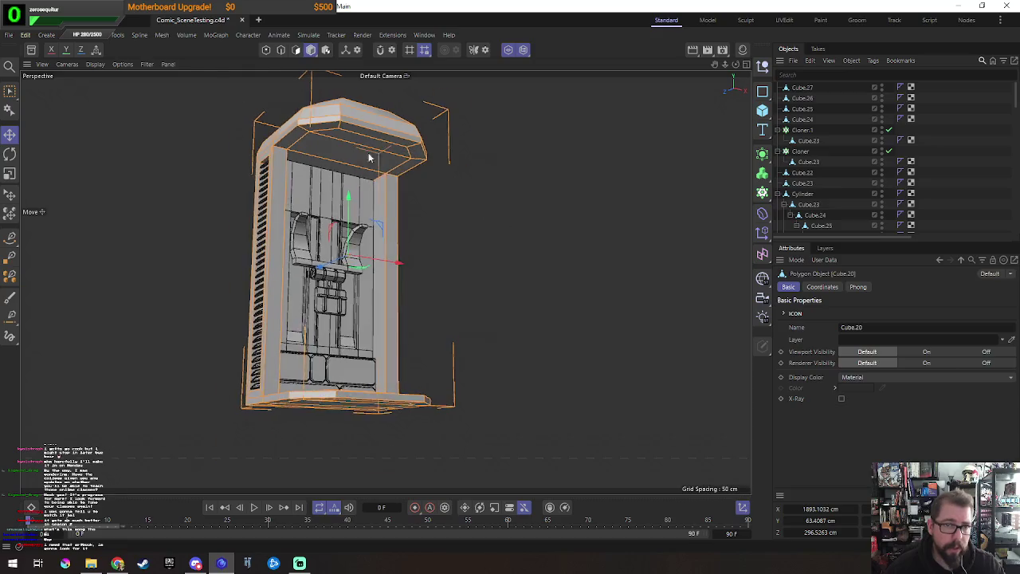
scroll(428, 214, up, 3)
alt+drag(429, 214, 421, 198)
key(Return)
click(342, 229)
mouse_move(342, 229)
alt+mouse_down()
mouse_move(488, 257)
mouse_move(324, 259)
alt+mouse_up()
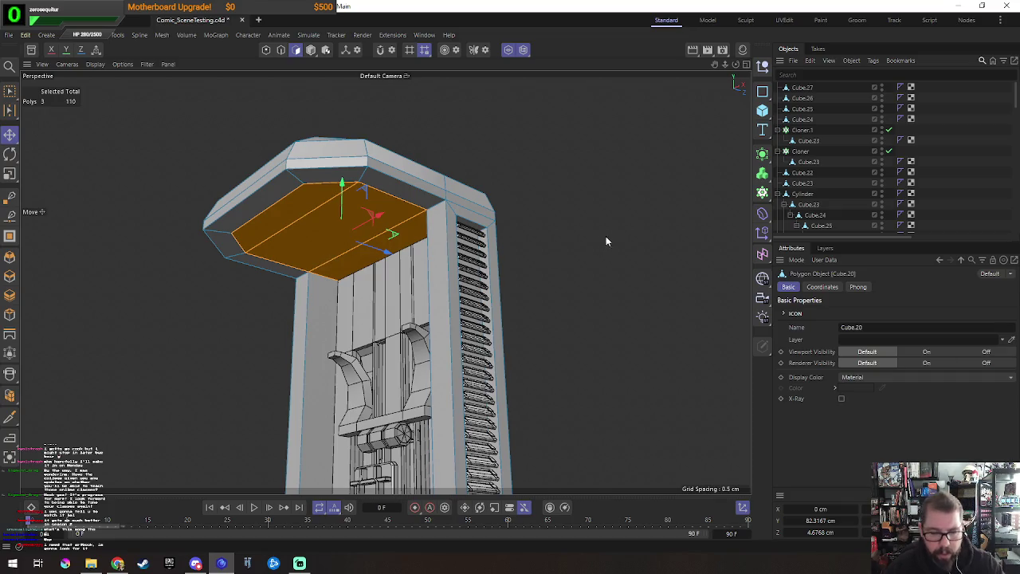
Step: Inset the canopy underside by 7.8 cm and push one inner edge back about 9 cm
key(i)
mouse_move(398, 224)
mouse_down()
mouse_move(353, 221)
mouse_move(393, 214)
mouse_up()
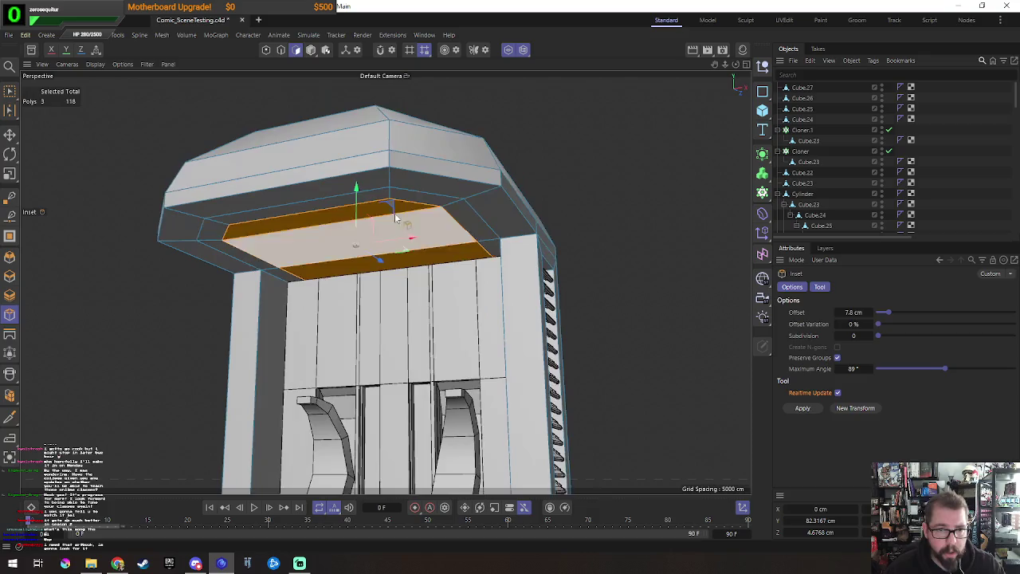
key(Return)
key(e)
click(439, 266)
mouse_move(439, 267)
alt+mouse_down()
mouse_move(328, 264)
mouse_move(436, 246)
mouse_move(421, 313)
alt+mouse_up()
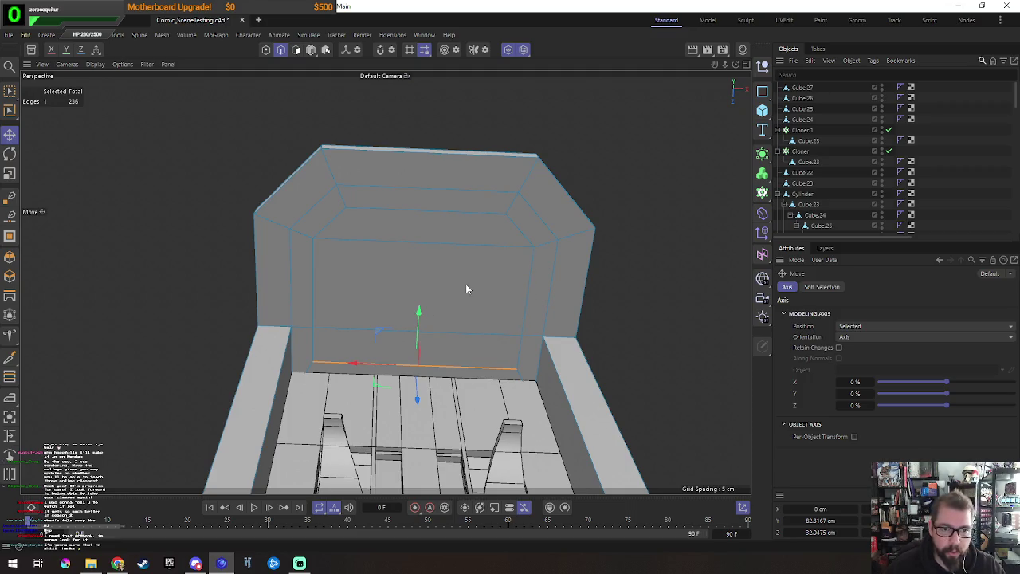
Step: Shorten the selected edge to about 70% and scale the canopy to 96.5% in Front view
key(t)
mouse_move(354, 369)
mouse_down()
mouse_move(372, 371)
mouse_move(353, 365)
mouse_up()
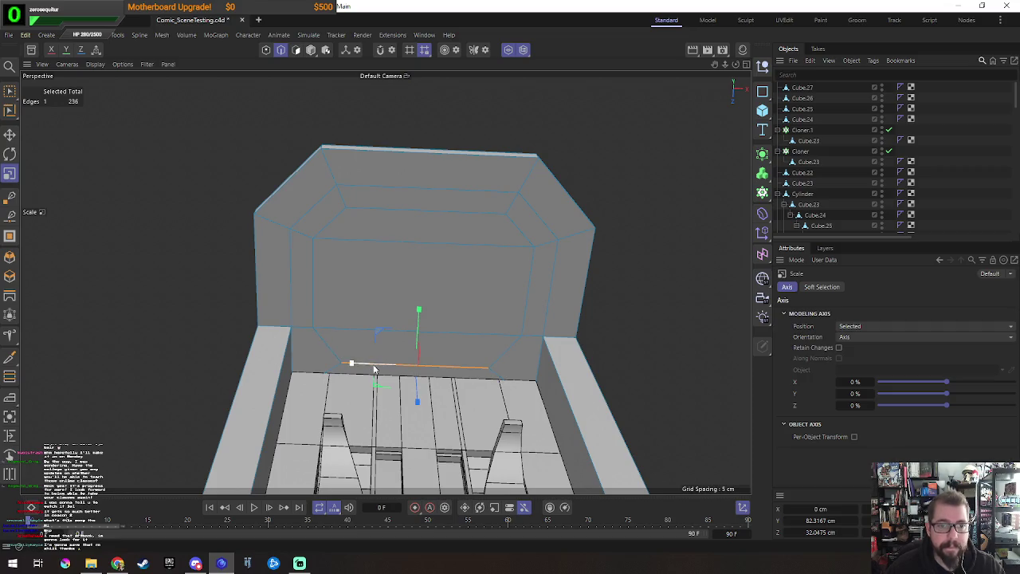
click(266, 50)
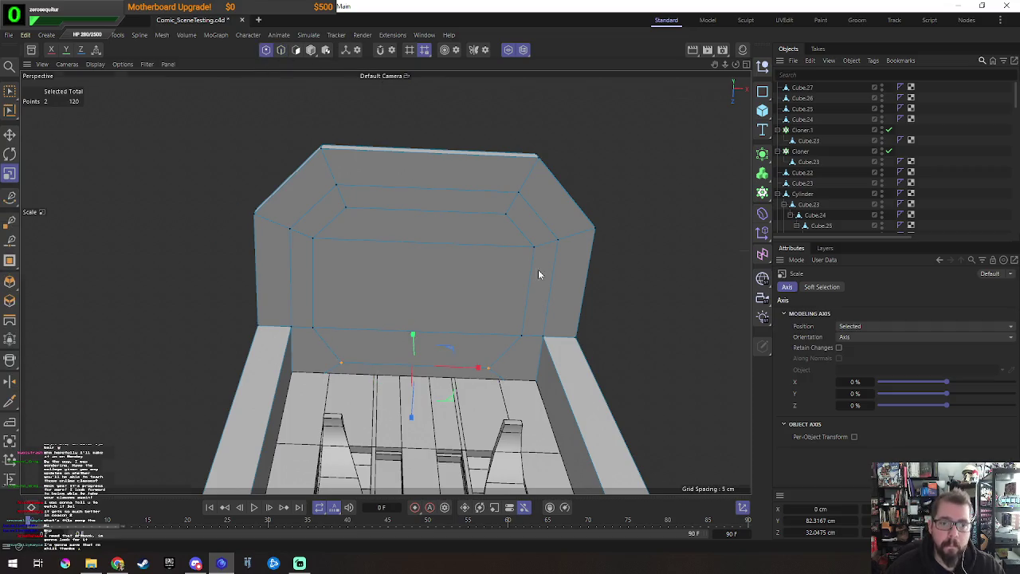
middle_click(538, 270)
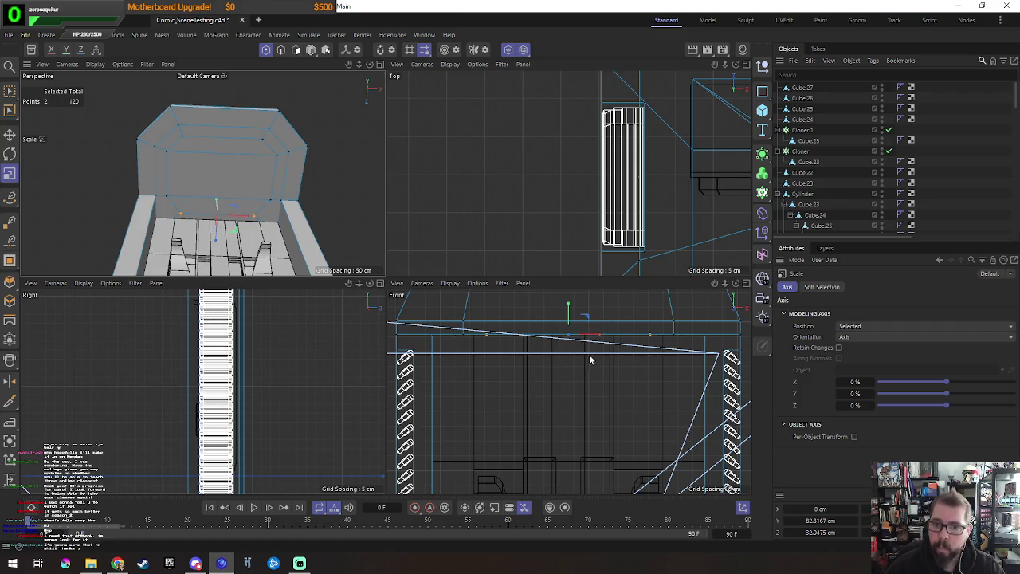
middle_click(606, 328)
drag(446, 168, 447, 171)
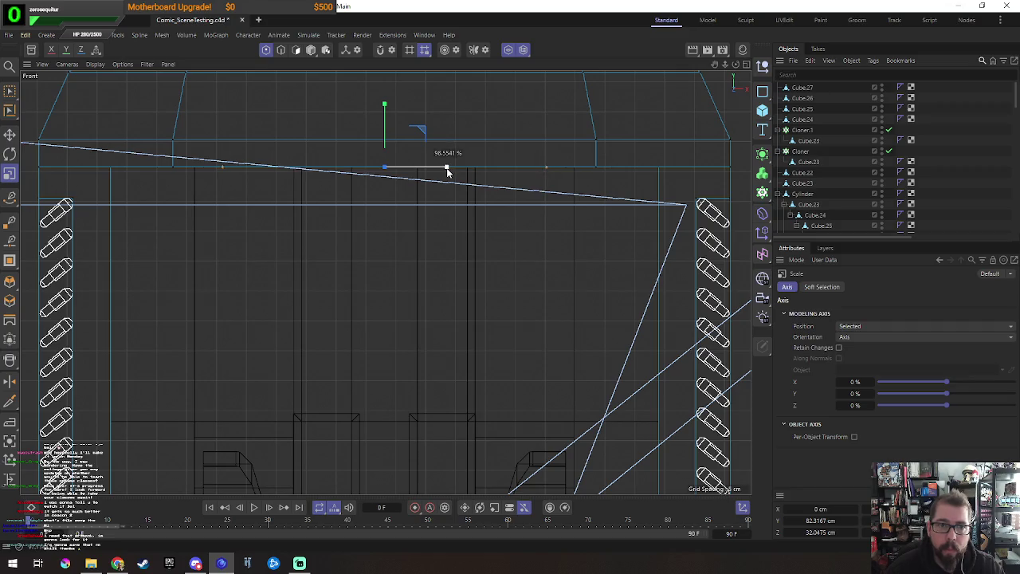
middle_click(411, 226)
middle_click(292, 215)
Step: Select the canopy's bottom underside edge and move it back to Z 28.09 cm
key(3)
click(415, 284)
key(2)
key(e)
mouse_move(473, 328)
alt+mouse_down()
mouse_move(500, 340)
mouse_move(467, 335)
mouse_move(484, 347)
alt+mouse_up()
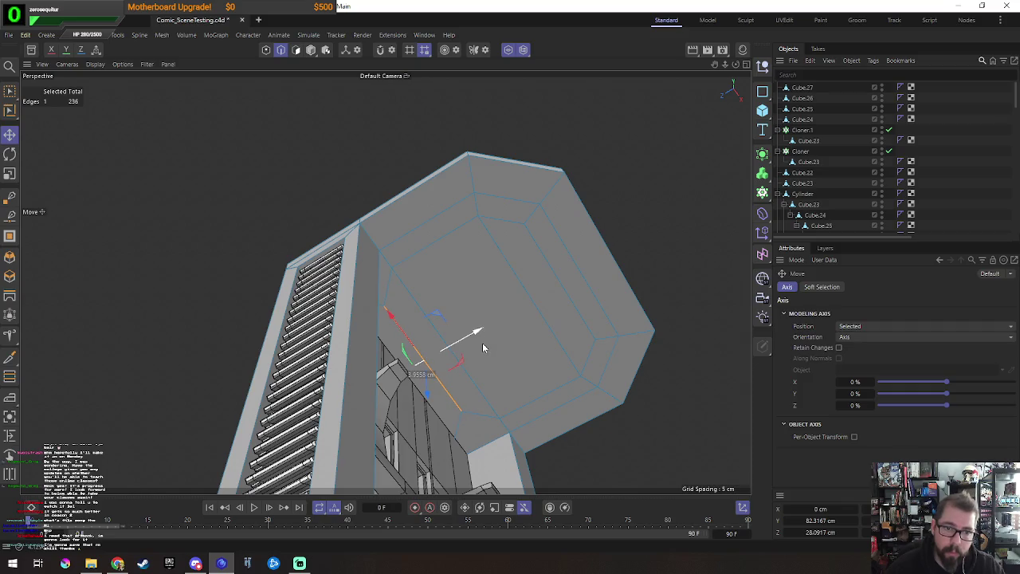
Step: Try moving the inset ring's side polygons, then undo both moves
key(3)
click(438, 367)
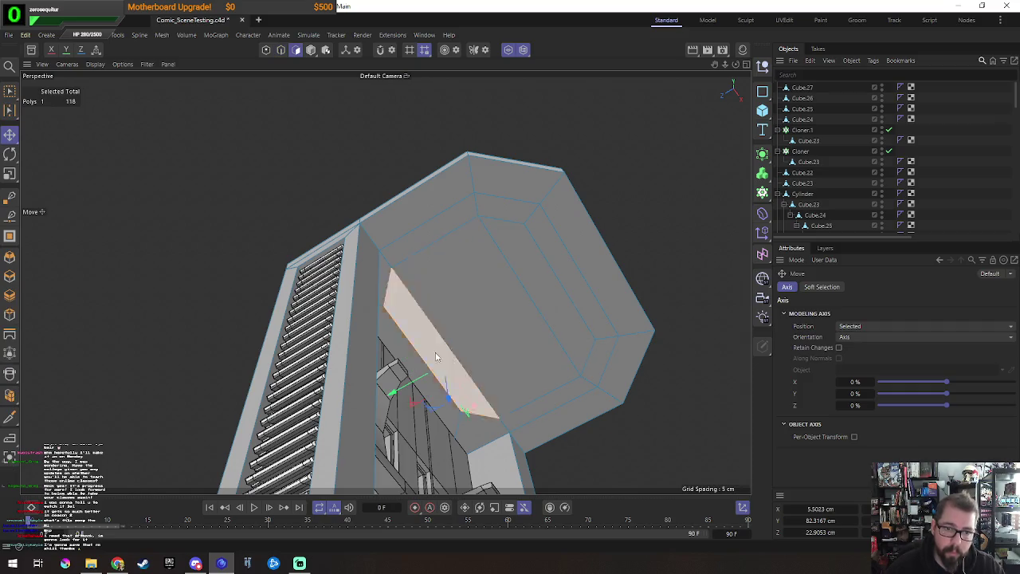
drag(443, 364, 519, 346)
key(ctrl+z)
click(446, 398)
key(2)
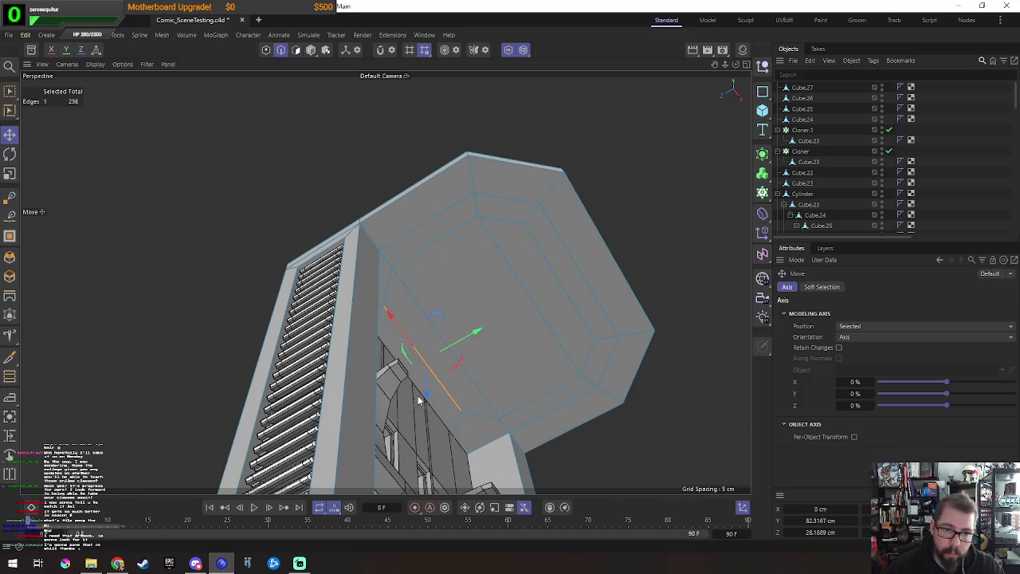
key(3)
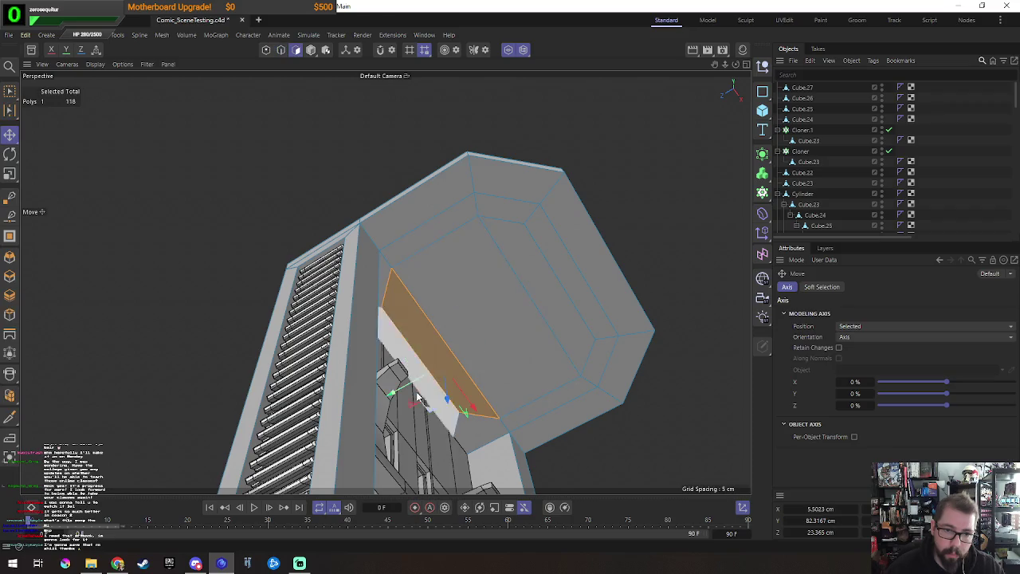
drag(442, 364, 505, 349)
key(ctrl+z)
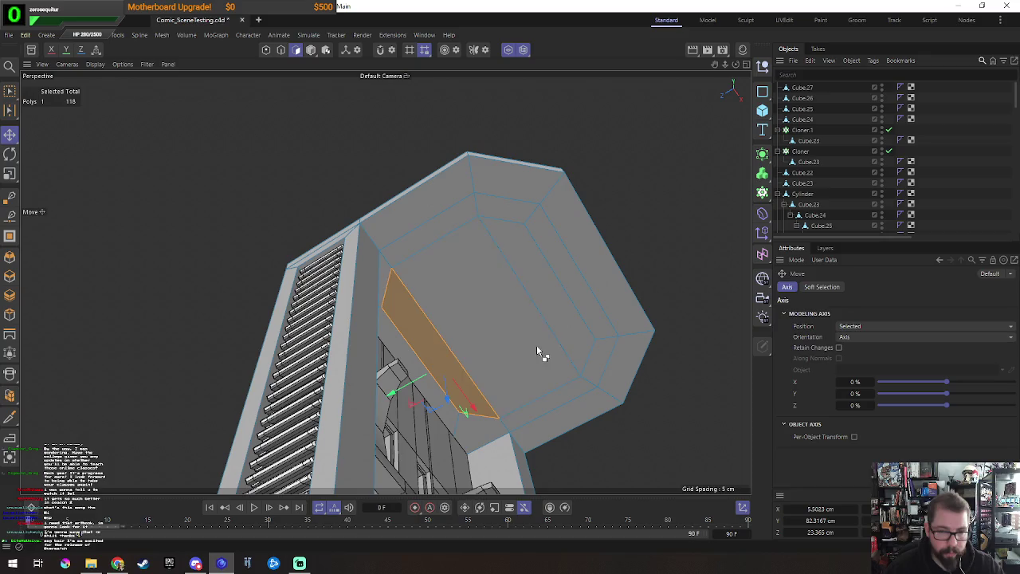
Step: Select the inner octagonal face and scale it narrower, leaving a border ring
shift+click(532, 285)
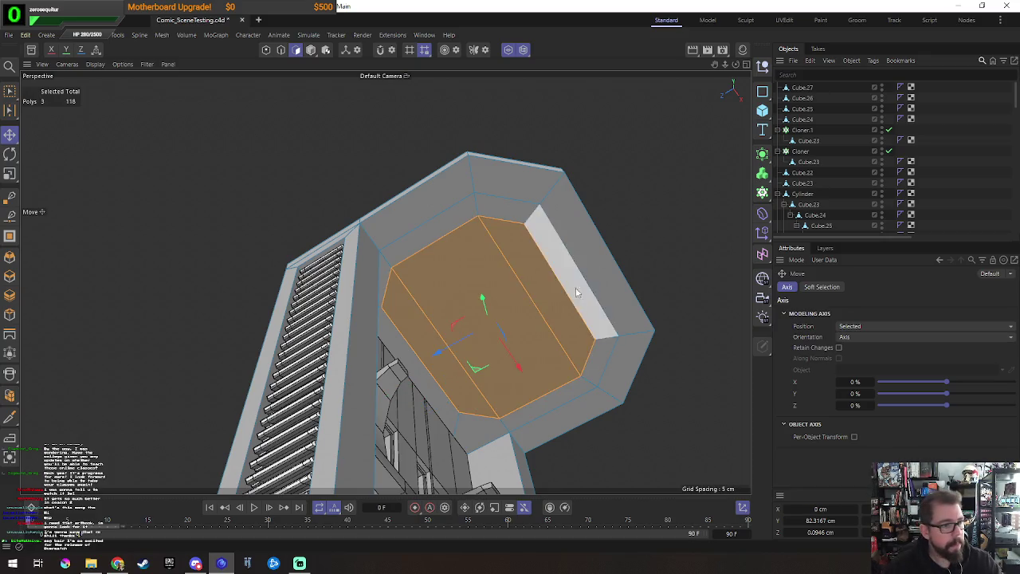
alt+drag(580, 278, 516, 323)
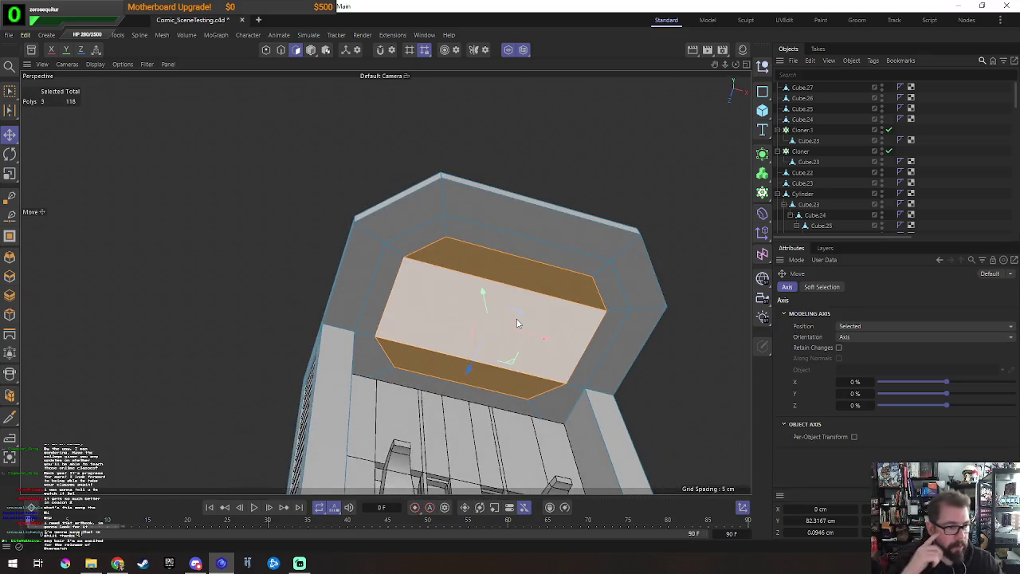
mouse_move(628, 169)
alt+mouse_down()
mouse_move(544, 154)
mouse_move(536, 192)
mouse_move(595, 181)
mouse_move(653, 189)
mouse_move(626, 256)
alt+mouse_up()
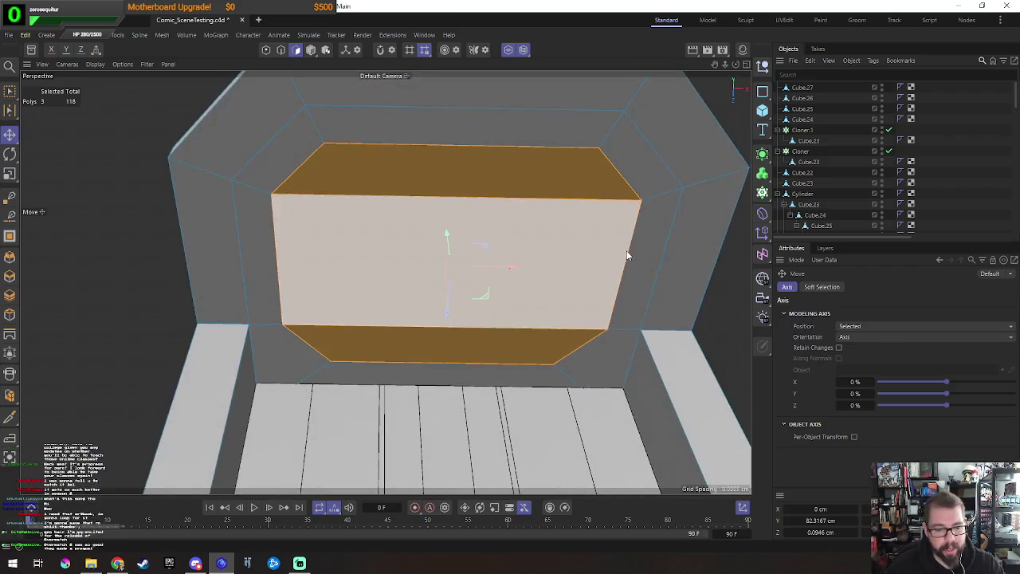
key(t)
mouse_move(535, 271)
mouse_down()
mouse_move(391, 285)
mouse_move(558, 285)
mouse_move(567, 311)
mouse_move(543, 311)
mouse_up()
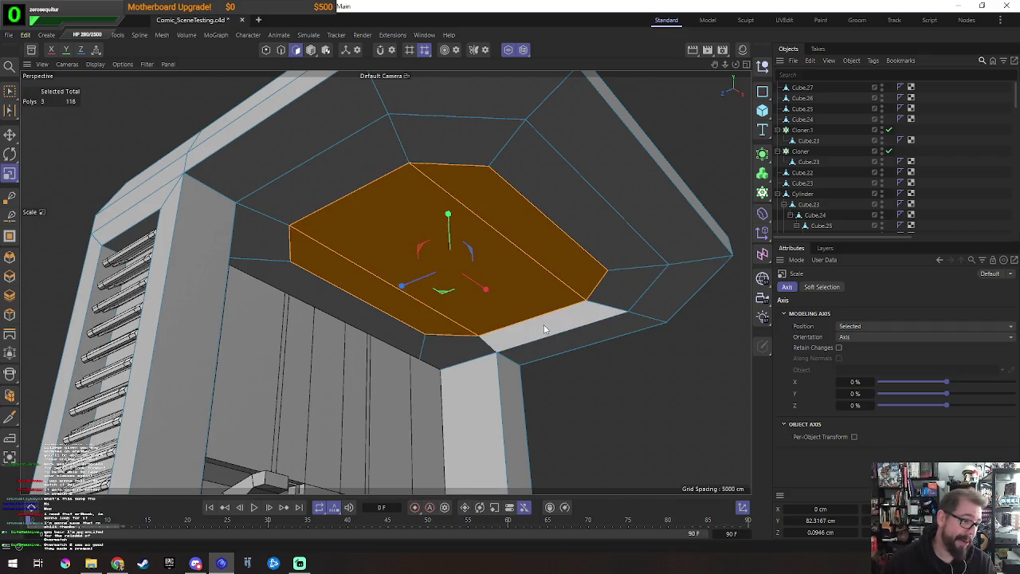
Step: Extrude the inner faces -2.84 cm into the canopy and scale them to about 82%
key(d)
mouse_move(539, 335)
alt+mouse_down()
mouse_move(642, 401)
mouse_move(586, 400)
alt+mouse_up()
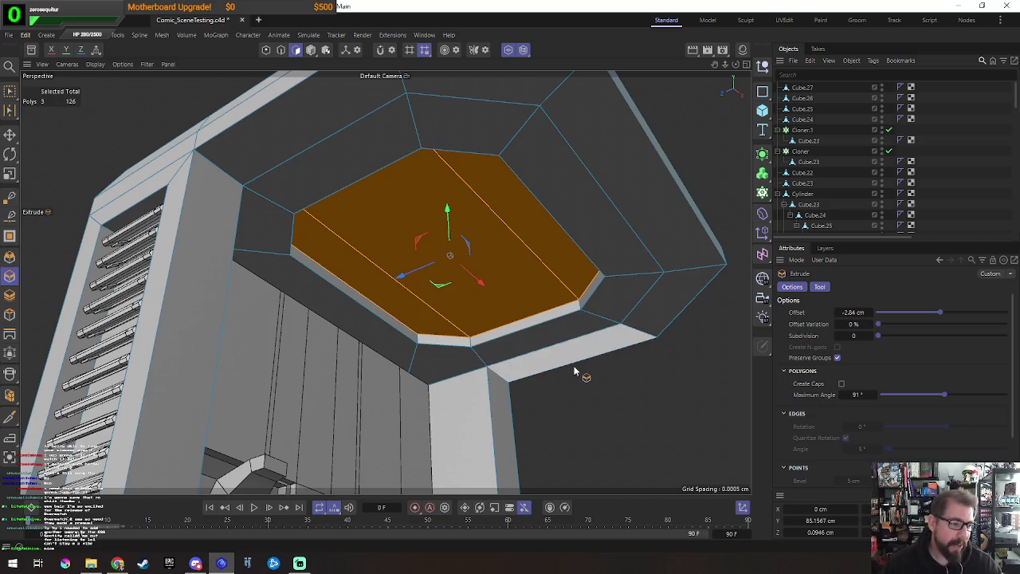
mouse_move(580, 323)
alt+mouse_down()
mouse_move(606, 413)
mouse_move(633, 389)
alt+mouse_up()
key(t)
drag(692, 304, 625, 339)
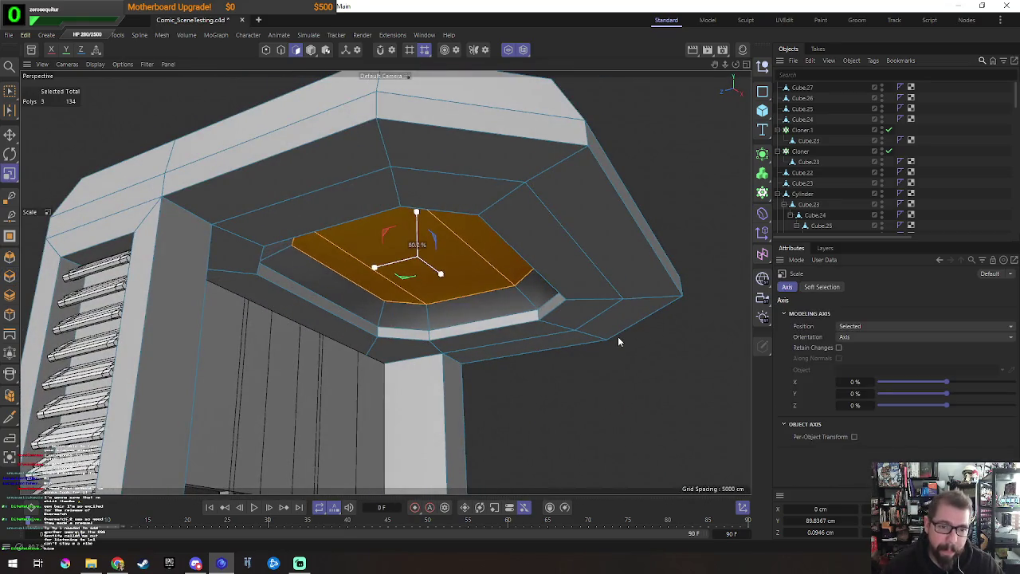
Step: Loop-select the recess's two rim edge loops and mark them as hard shading breaks
key(e)
key(Return)
key(Return)
double_click(478, 319)
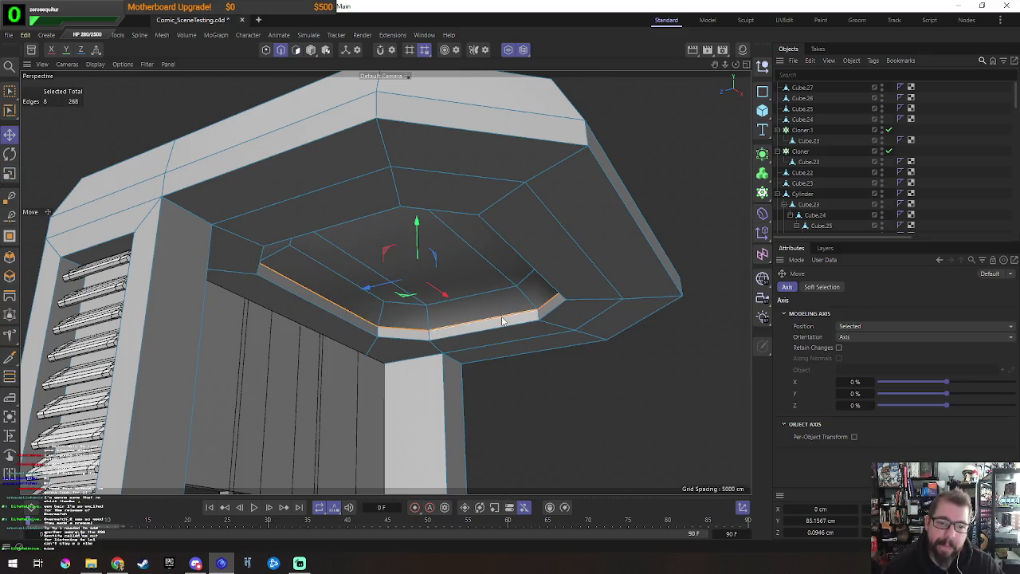
key(u)
key(l)
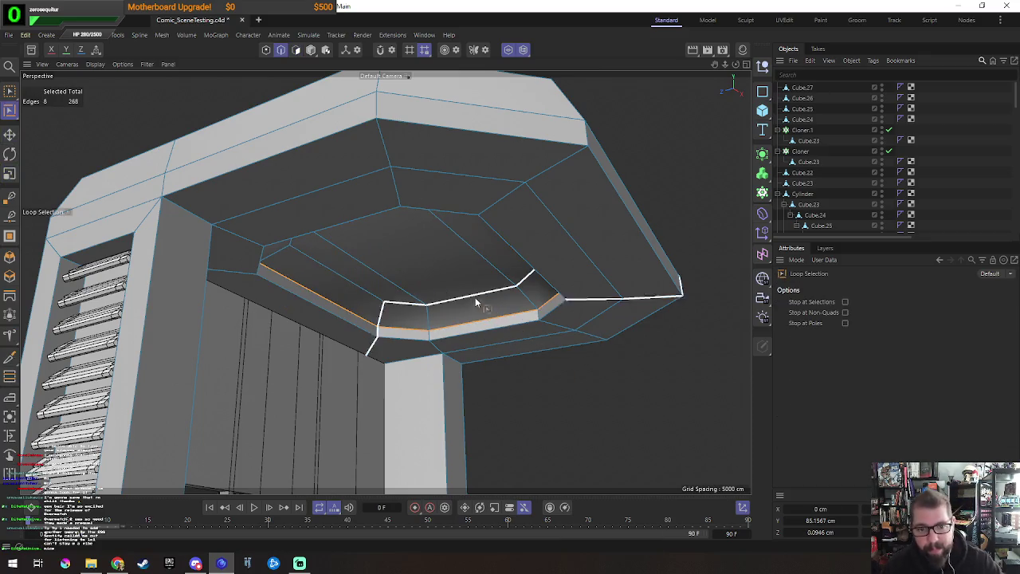
shift+click(462, 299)
key(m)
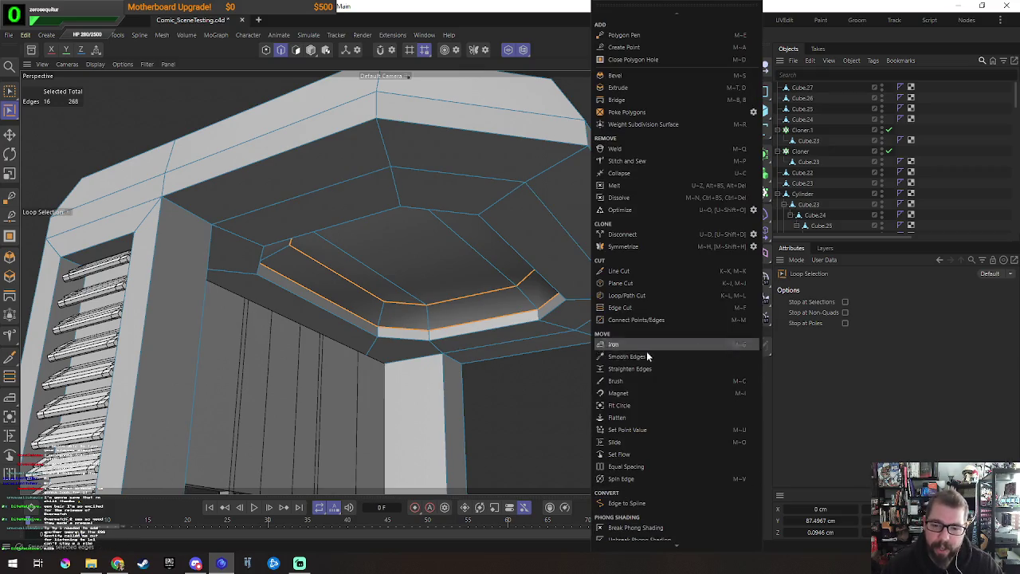
scroll(655, 540, down, 1)
click(653, 528)
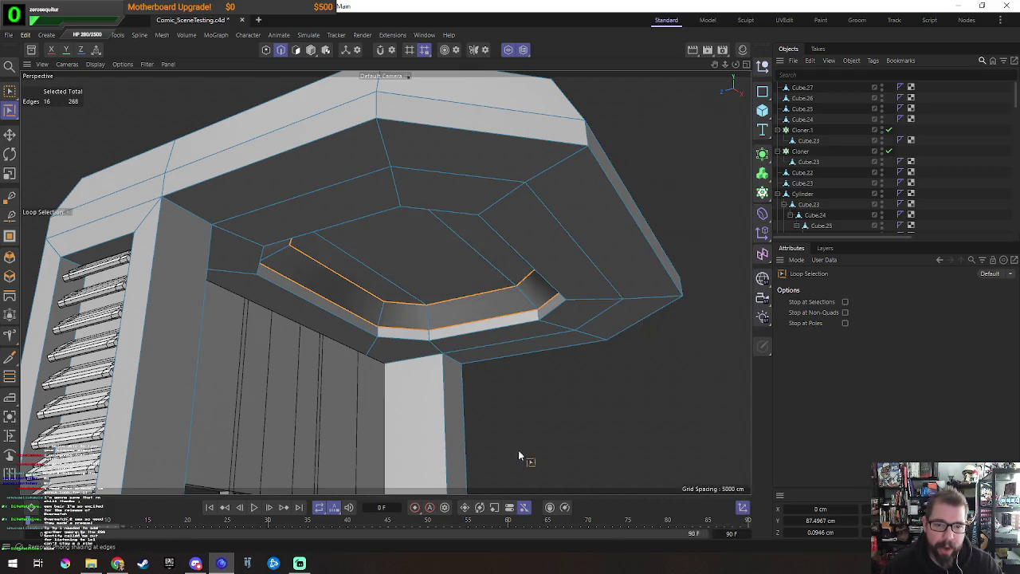
mouse_move(507, 423)
alt+mouse_down()
mouse_move(547, 394)
mouse_move(480, 377)
mouse_move(624, 385)
mouse_move(604, 385)
alt+mouse_up()
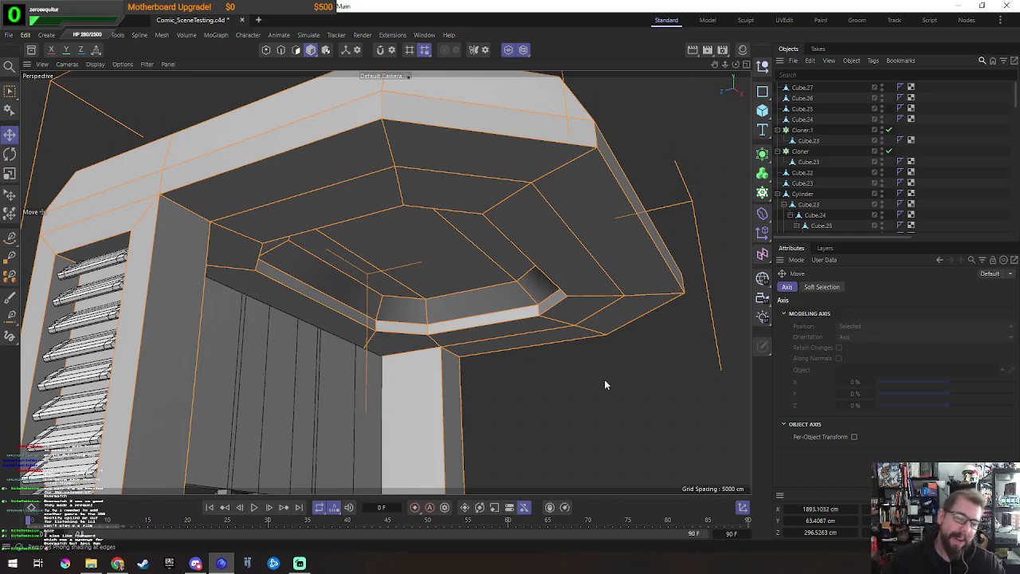
Step: Orbit around the canopy and tower to inspect the recess from several angles
mouse_move(577, 371)
alt+mouse_down()
mouse_move(497, 380)
mouse_move(508, 373)
alt+mouse_up()
alt+drag(433, 367, 333, 360)
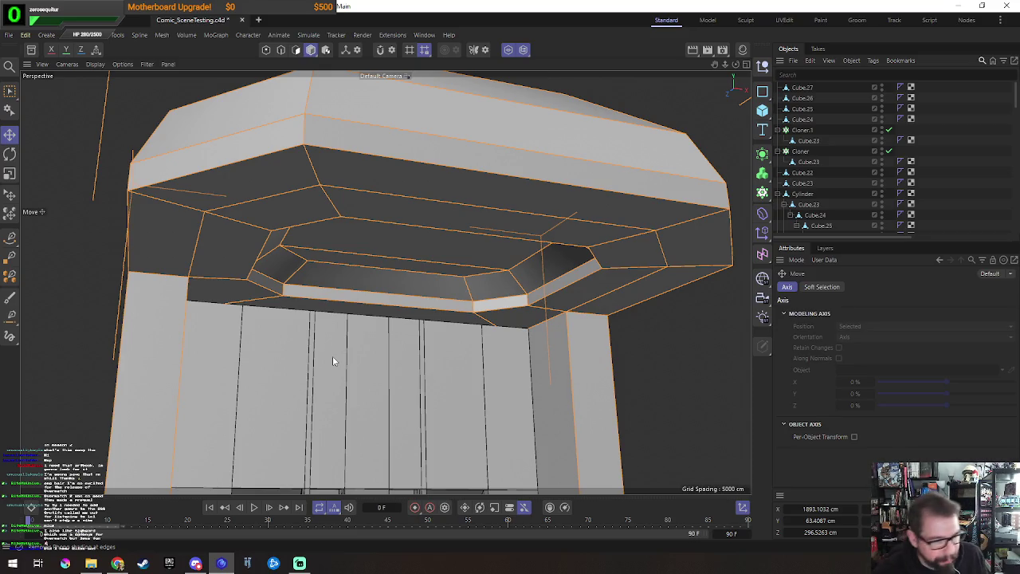
mouse_move(455, 295)
alt+mouse_down()
mouse_move(585, 292)
mouse_move(489, 278)
mouse_move(478, 296)
mouse_move(428, 279)
mouse_move(471, 303)
mouse_move(462, 289)
mouse_move(394, 272)
mouse_move(426, 261)
mouse_move(473, 212)
mouse_move(496, 273)
mouse_move(429, 325)
alt+mouse_up()
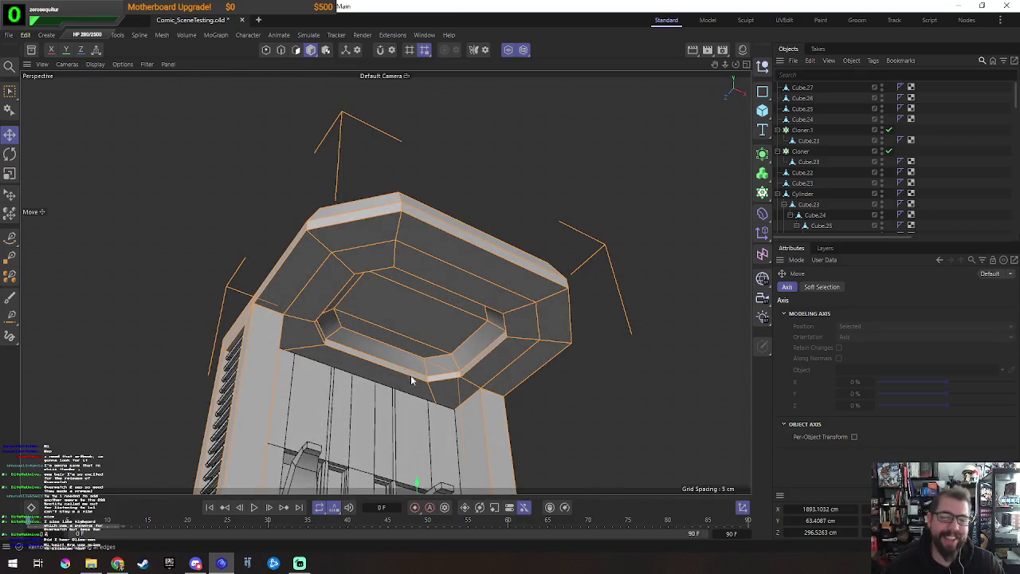
mouse_move(467, 335)
alt+mouse_down()
mouse_move(451, 304)
mouse_move(448, 252)
mouse_move(446, 282)
alt+mouse_up()
scroll(556, 153, down, 5)
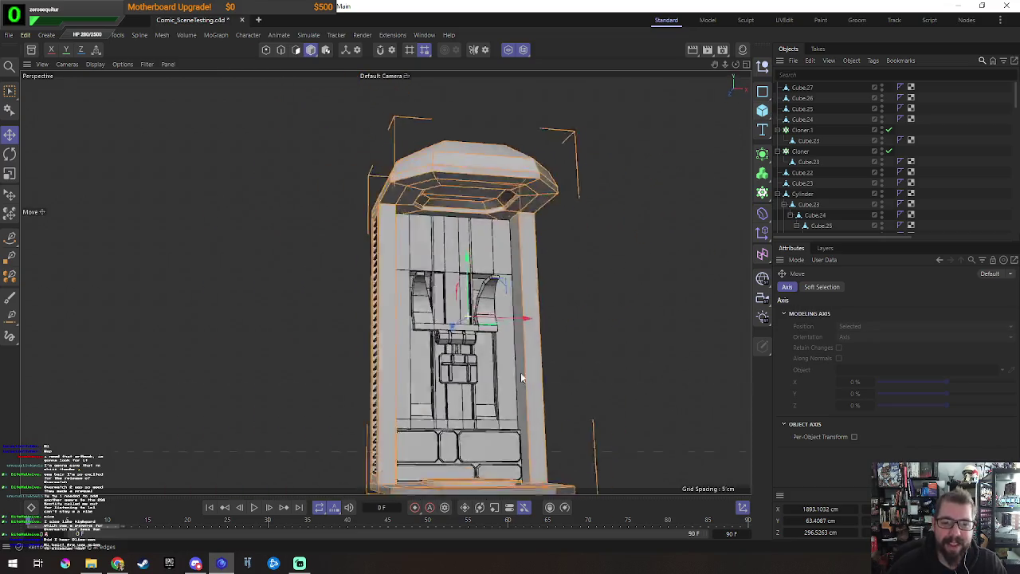
alt+drag(556, 153, 502, 253)
scroll(502, 253, up, 5)
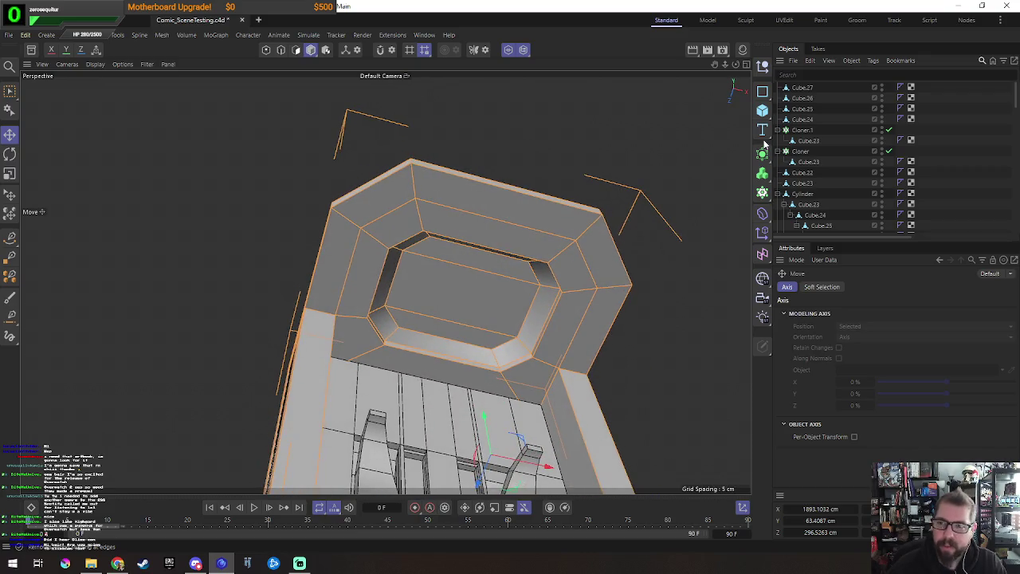
Step: Add a new Cylinder primitive, Cylinder.1, to the scene
click(763, 109)
click(878, 127)
scroll(478, 119, down, 6)
scroll(279, 96, down, 2)
click(140, 34)
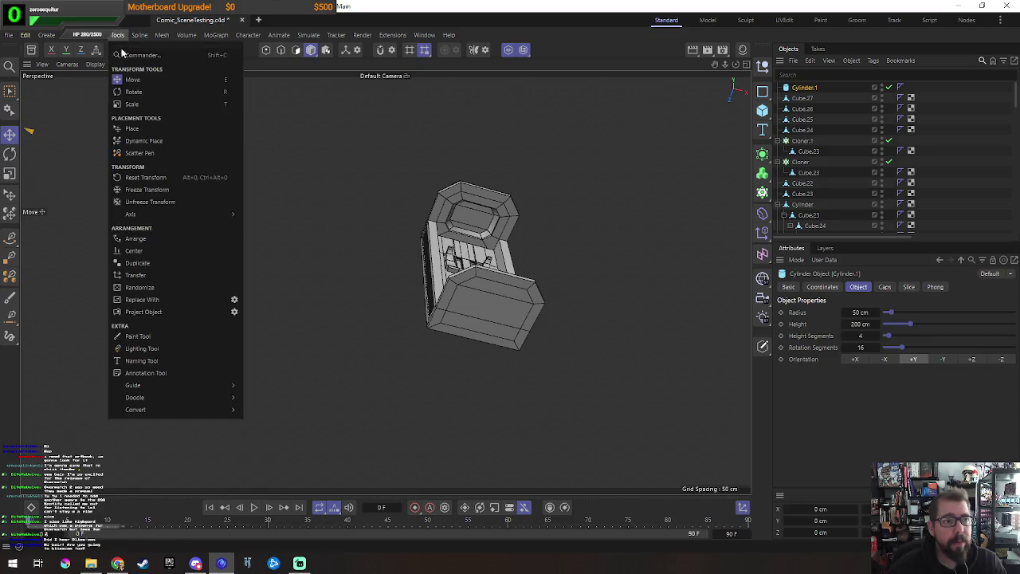
Step: Transfer the cylinder onto the canopy and scale it down to fit the recess
click(146, 277)
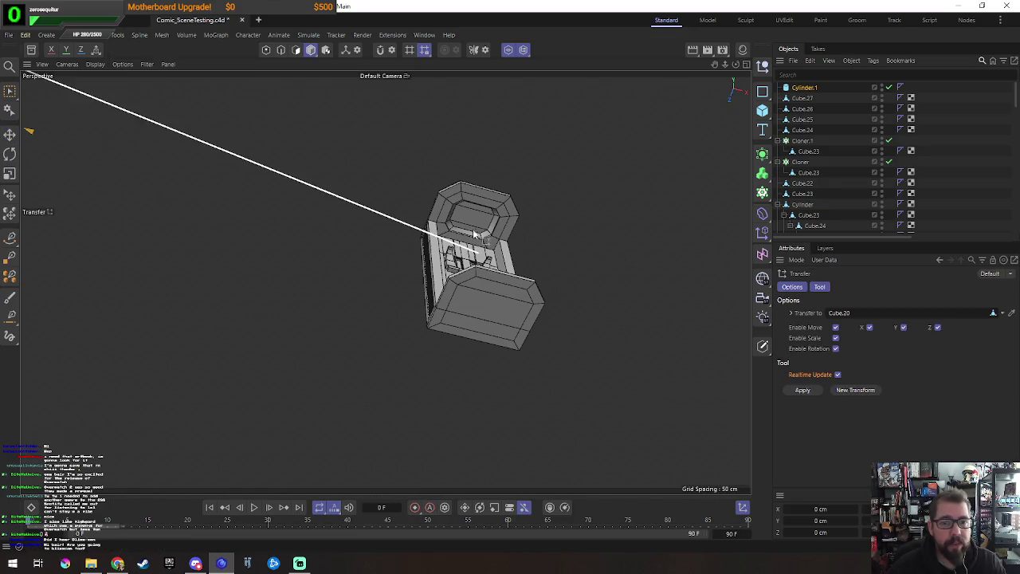
click(434, 231)
key(t)
mouse_move(595, 171)
mouse_down()
mouse_move(455, 313)
mouse_move(510, 302)
mouse_move(518, 131)
mouse_move(504, 218)
mouse_up()
key(o)
key(e)
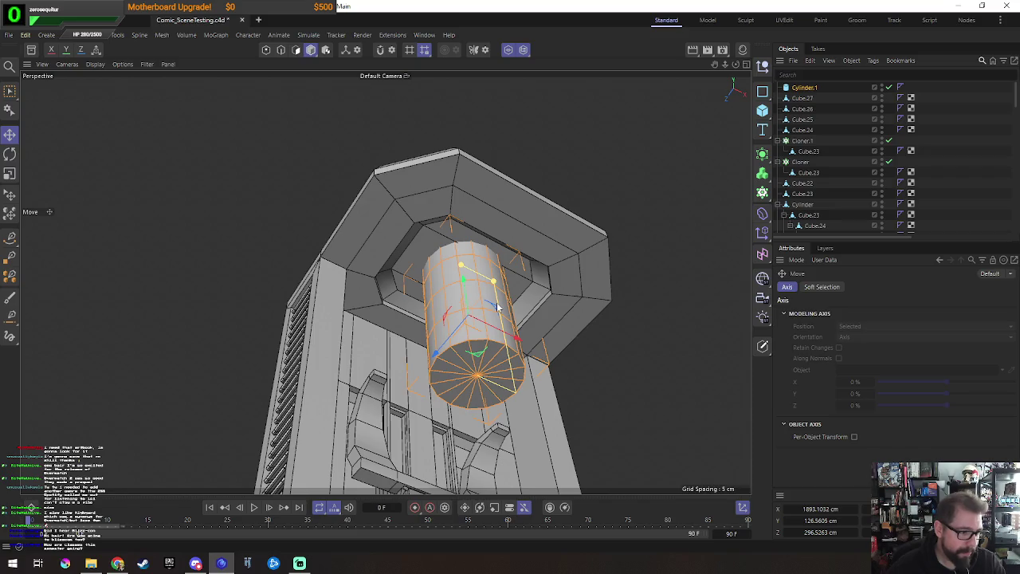
key(t)
mouse_move(534, 284)
mouse_down()
mouse_move(544, 284)
mouse_move(465, 293)
mouse_move(468, 312)
mouse_up()
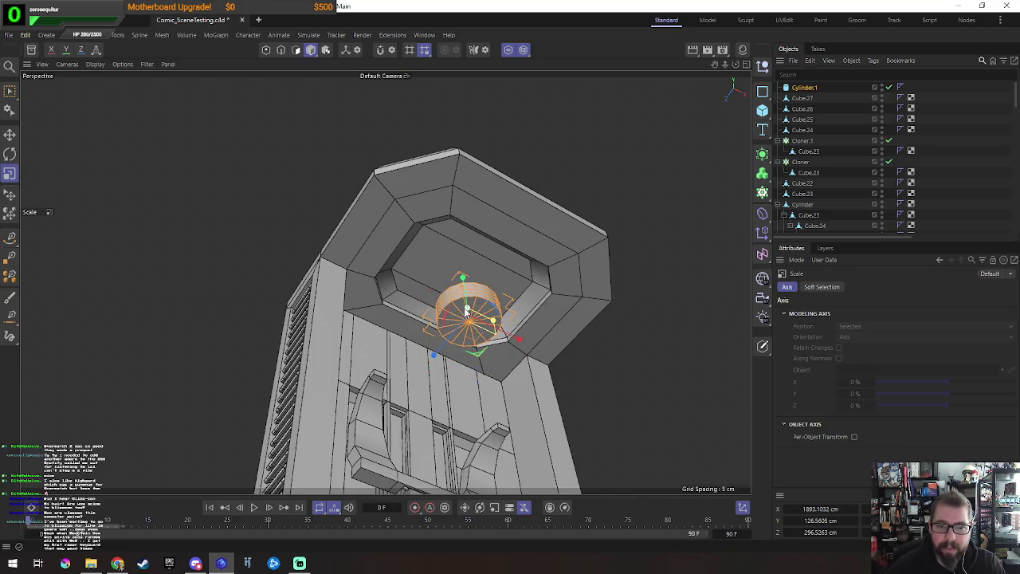
Step: Set the cylinder to 1 height segment and flatten it to about 3.2 cm tall
click(806, 87)
drag(868, 333, 851, 334)
scroll(540, 327, up, 5)
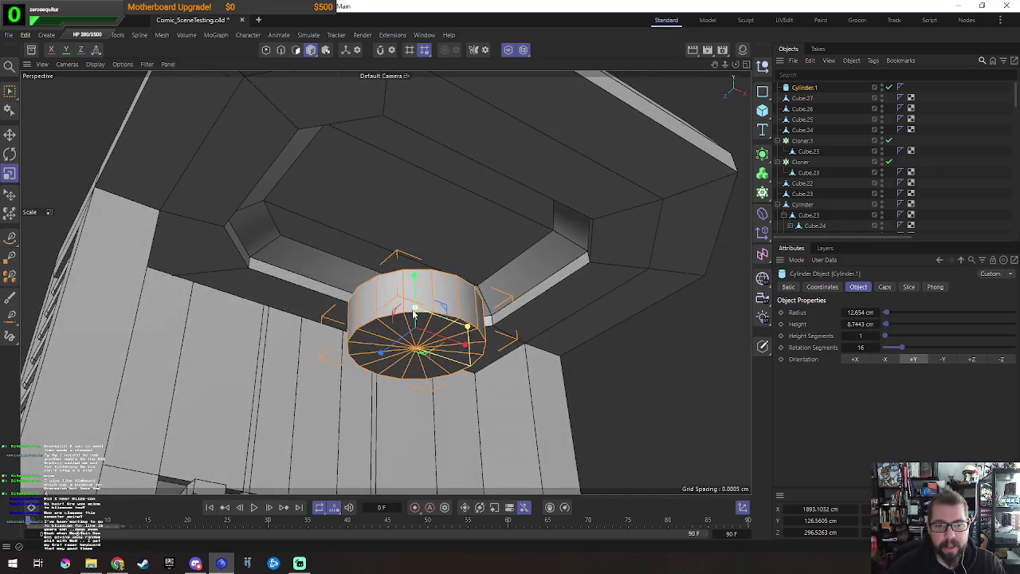
drag(415, 275, 415, 322)
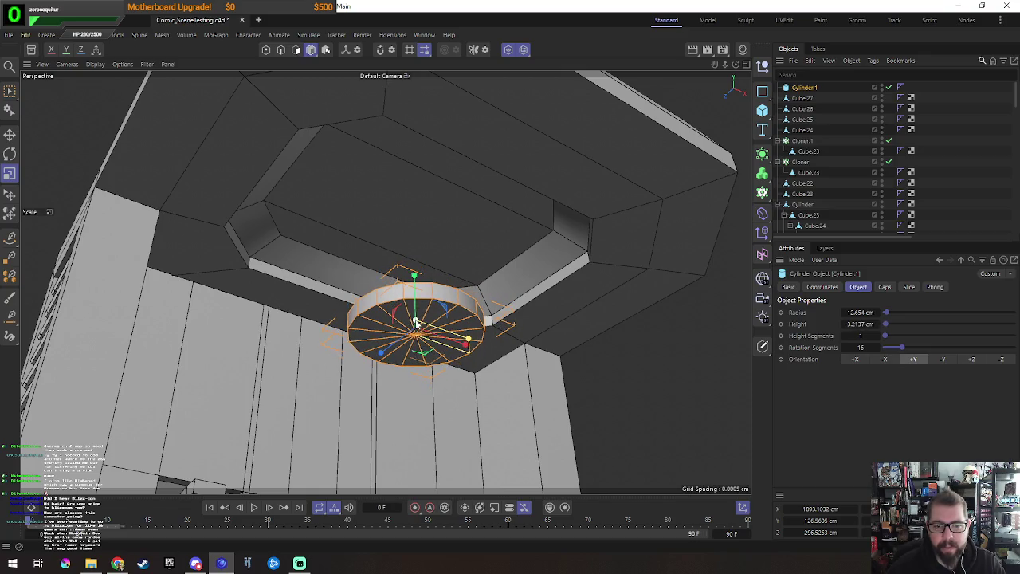
drag(415, 322, 415, 323)
Step: Set Rotation Segments to 10 and raise the disc up into the canopy recess
alt+drag(479, 332, 495, 337)
key(c)
key(e)
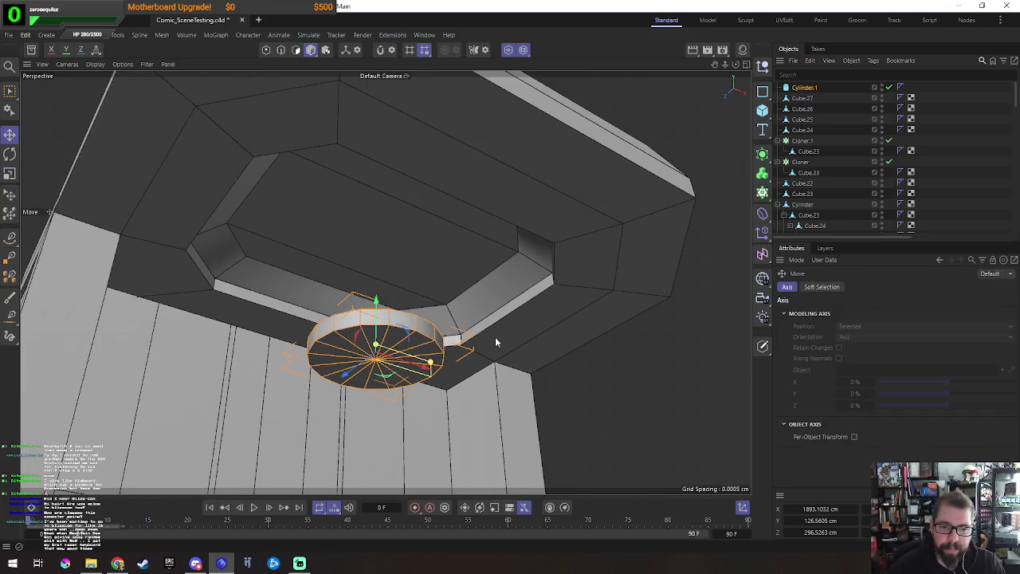
key(ctrl+z)
double_click(861, 347)
text(8)
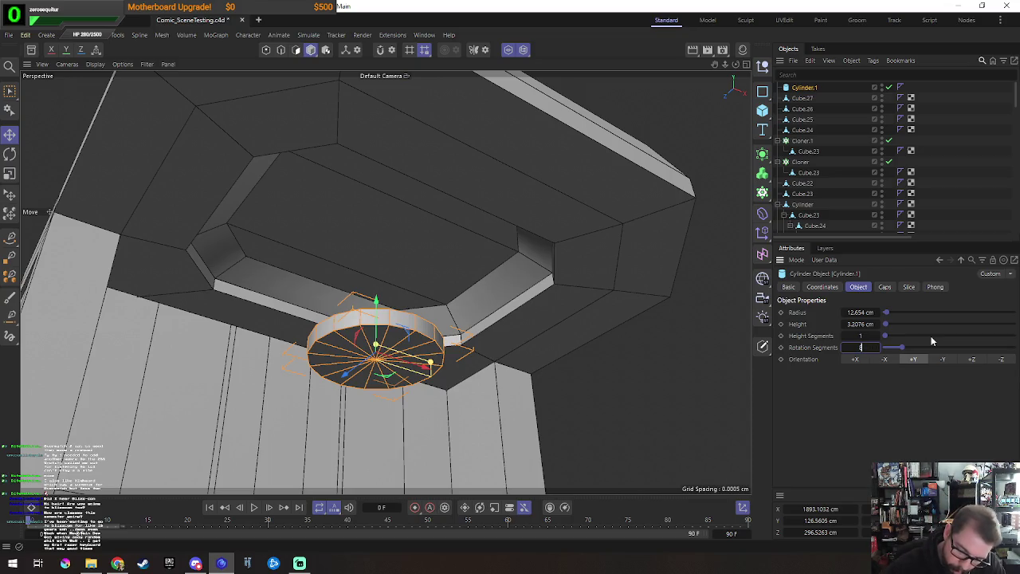
key(Return)
mouse_move(689, 156)
alt+mouse_down()
mouse_move(508, 274)
mouse_move(494, 297)
mouse_move(770, 360)
alt+mouse_up()
drag(876, 351, 886, 351)
mouse_move(711, 344)
alt+mouse_down()
mouse_move(408, 306)
mouse_move(409, 193)
mouse_move(449, 247)
mouse_move(417, 227)
mouse_move(446, 230)
alt+mouse_up()
Step: Make the disc editable, loop-select its cap rim edges and bevel them with 0.91 cm offset
key(c)
key(Return)
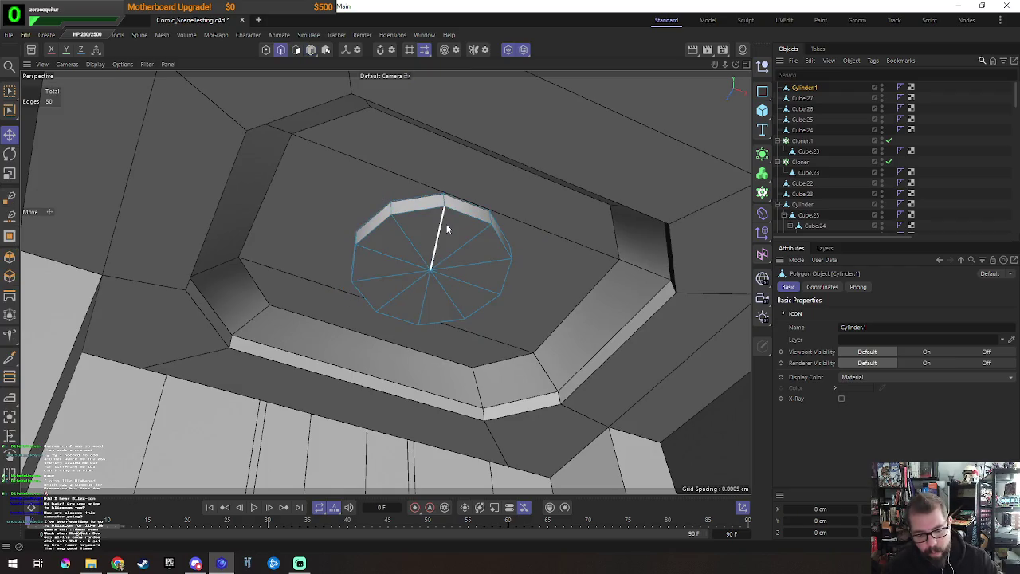
key(u)
key(l)
click(467, 208)
right_click(600, 224)
click(613, 292)
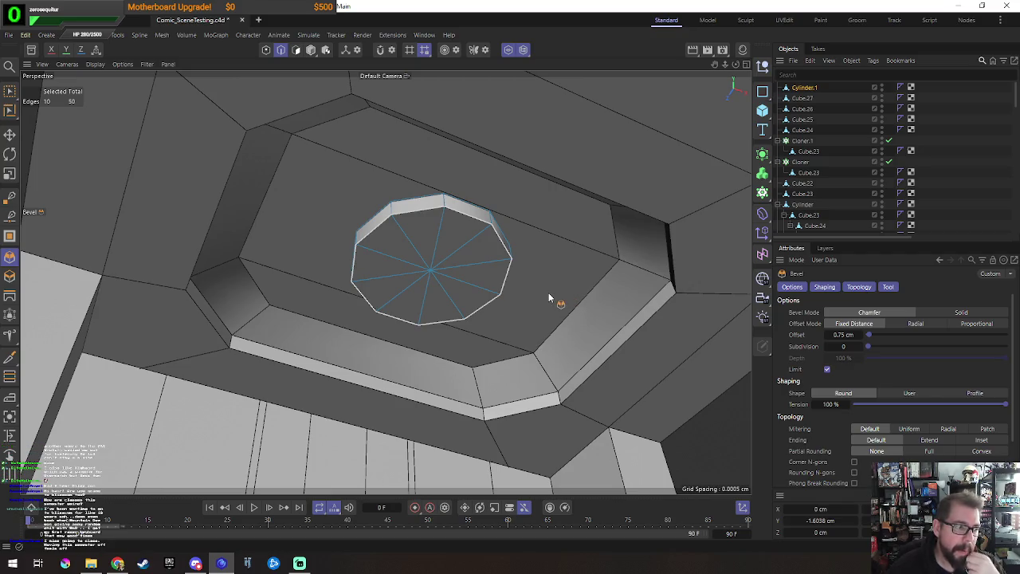
mouse_move(517, 329)
mouse_down()
mouse_move(536, 329)
mouse_move(560, 355)
mouse_up()
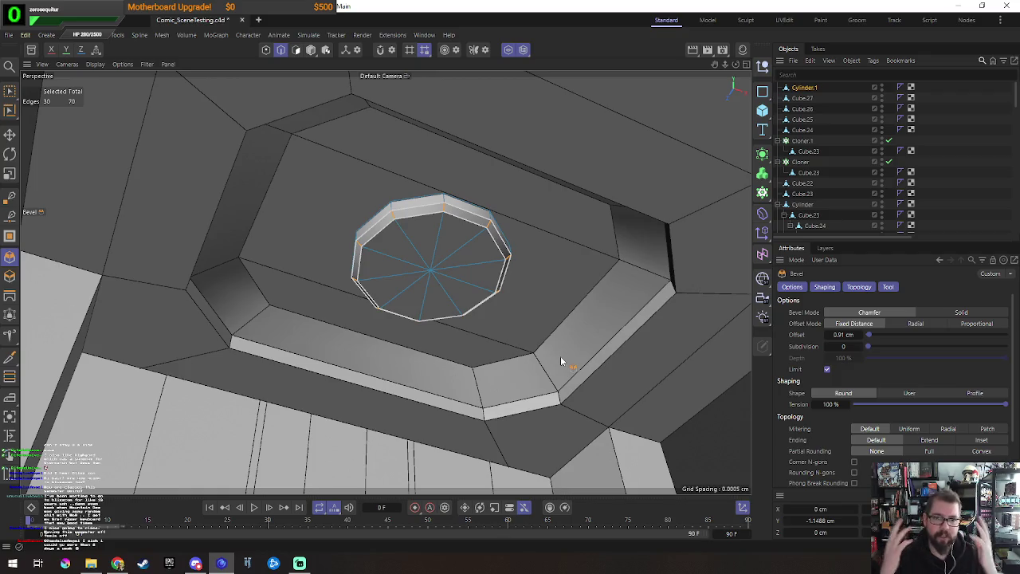
Step: Ring-select the cap's radial edges and Edge Cut a new loop at about 81% offset
right_click(560, 355)
click(597, 350)
click(458, 271)
key(i)
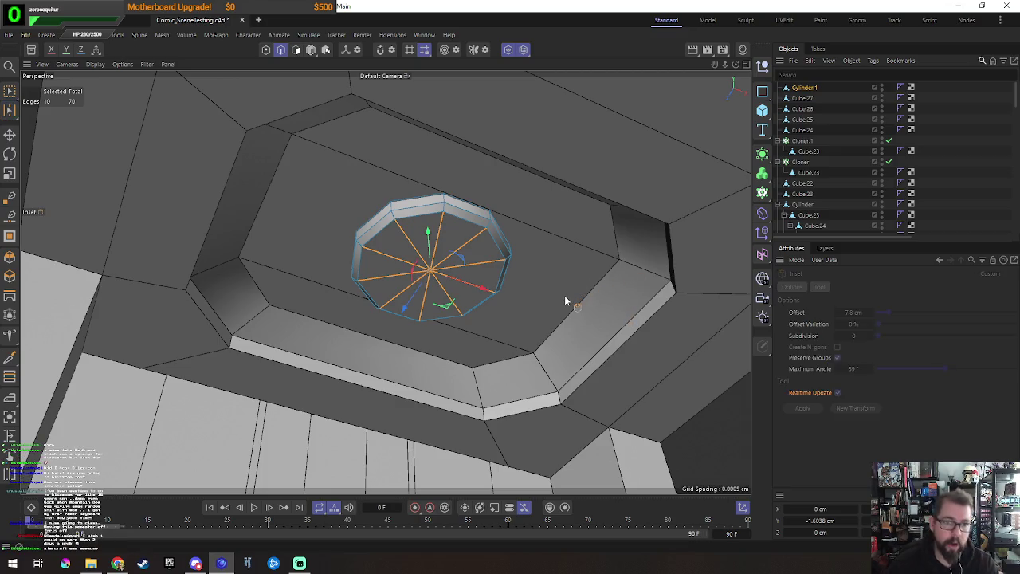
key(ctrl+z)
right_click(548, 309)
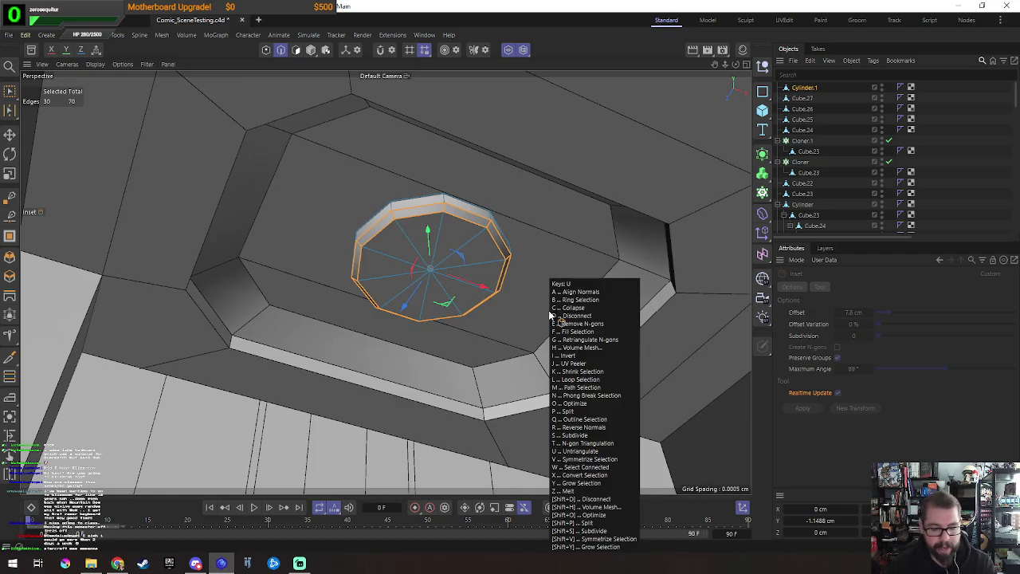
click(578, 351)
click(467, 278)
key(m)
key(f)
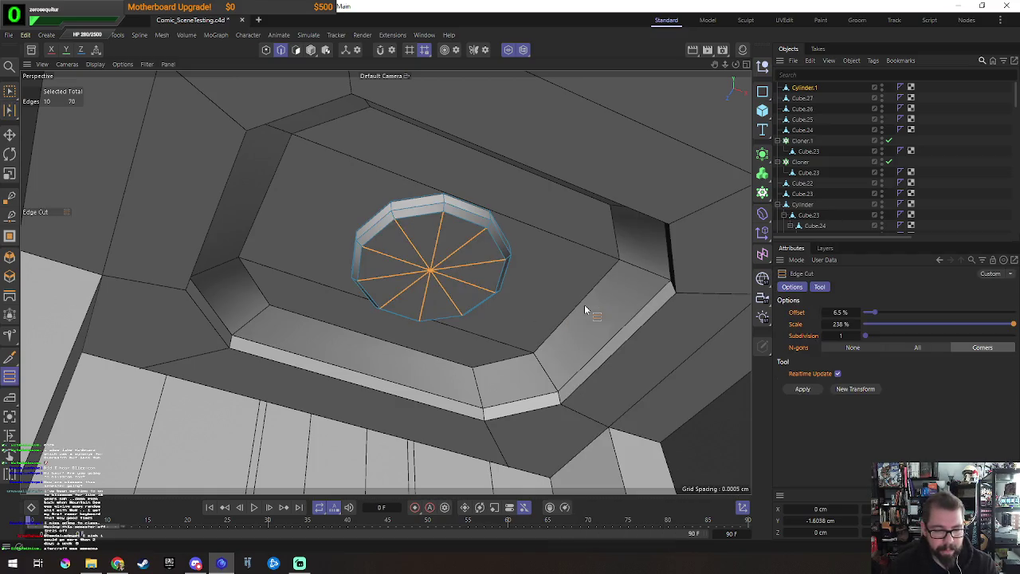
mouse_move(430, 263)
ctrl+mouse_down()
mouse_move(414, 263)
mouse_move(526, 263)
ctrl+mouse_up()
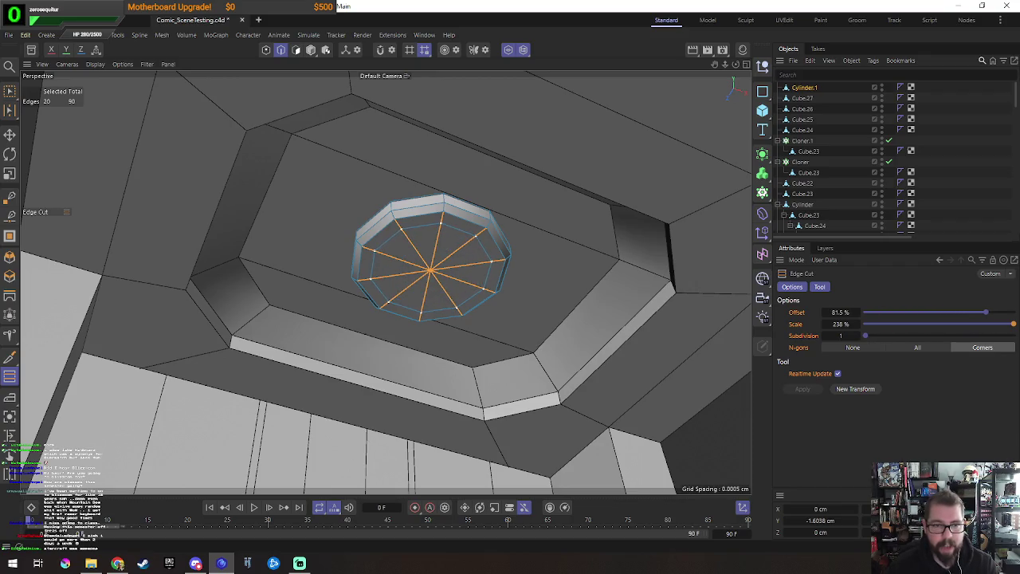
Step: Inset the ten cap centre polygons and sink them about 1 cm along the axis
key(Return)
key(u)
key(b)
click(458, 271)
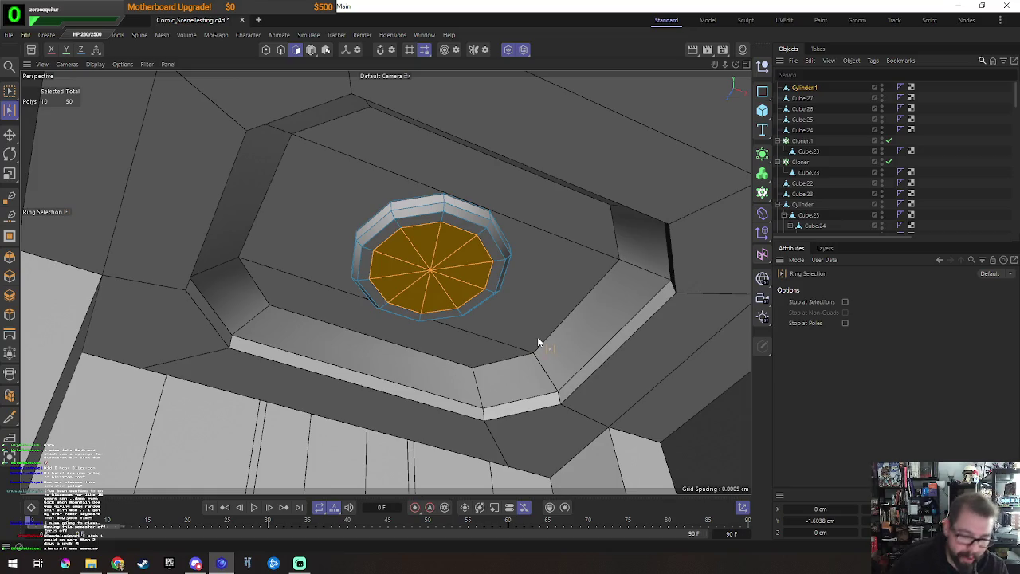
key(i)
drag(578, 301, 605, 302)
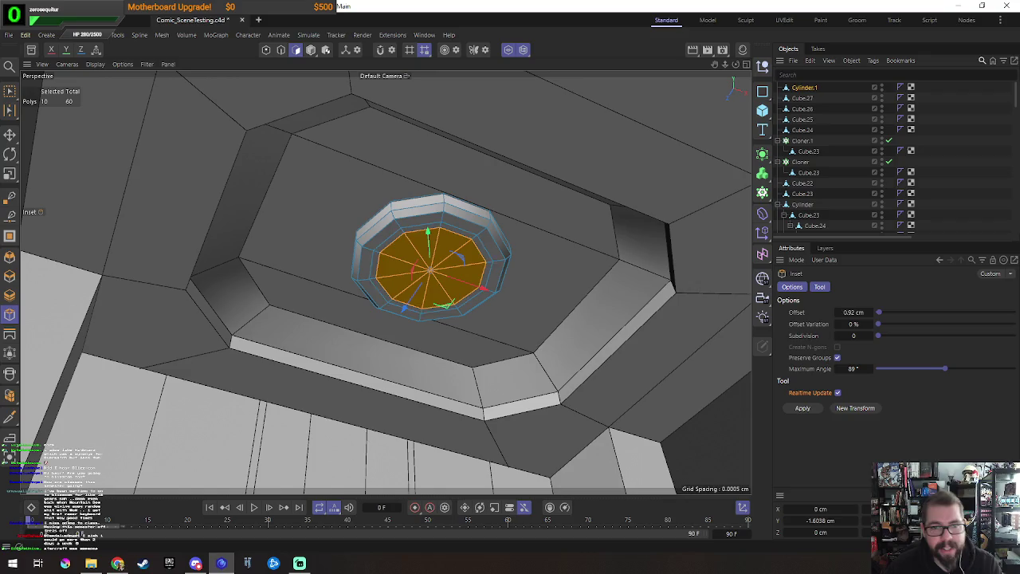
key(e)
alt+drag(516, 266, 488, 266)
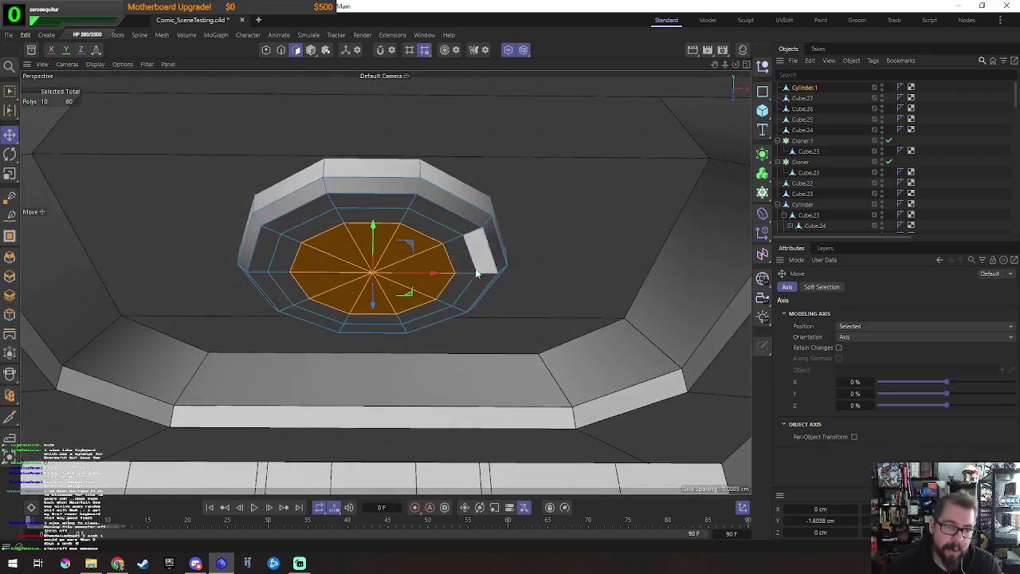
drag(370, 238, 371, 229)
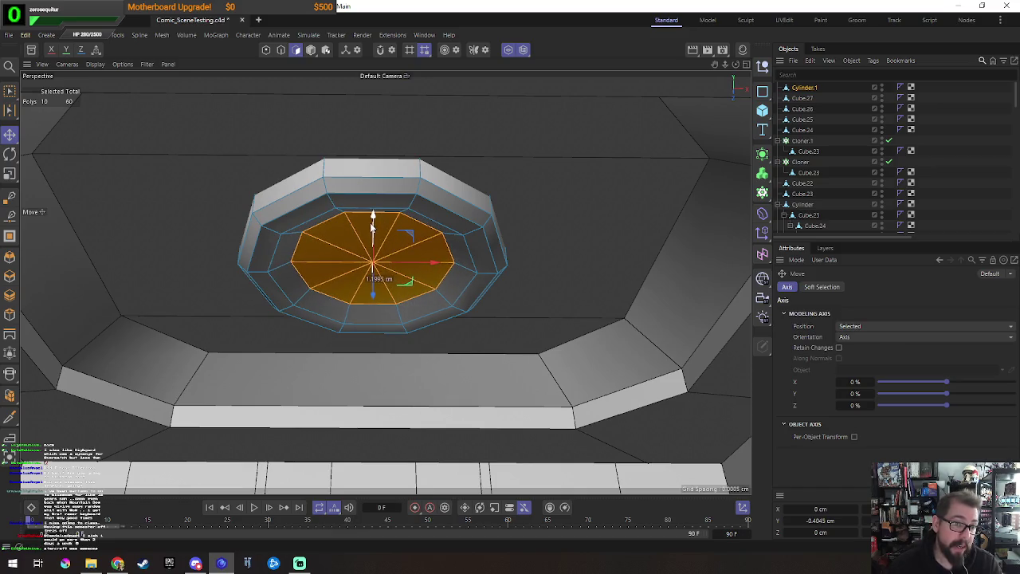
Step: Select the inset's edge loops and harden their shading, then return to Model mode
key(Return)
double_click(268, 251)
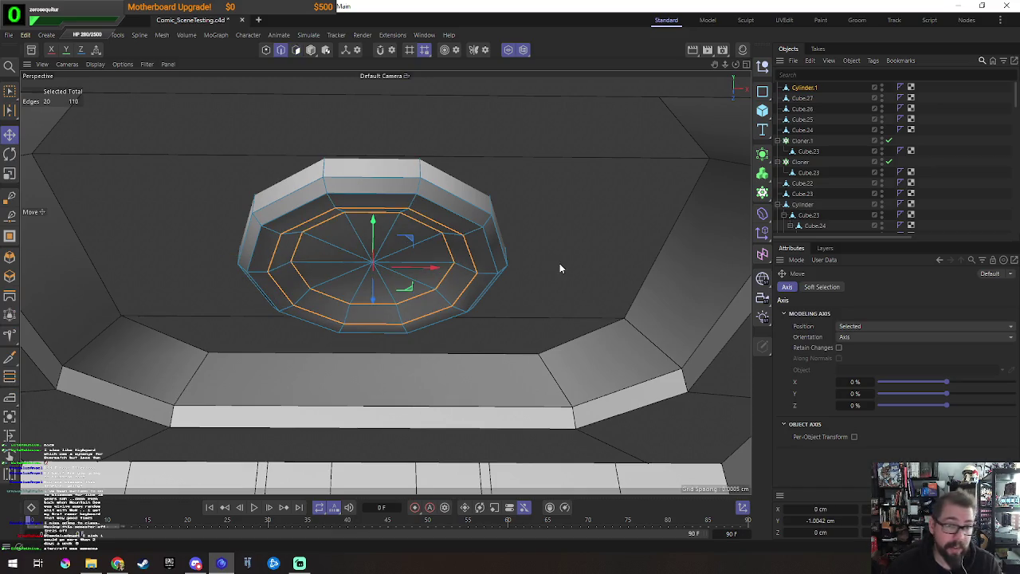
right_click(558, 263)
click(605, 527)
key(Return)
mouse_move(474, 327)
alt+mouse_down()
mouse_move(506, 257)
mouse_move(510, 301)
mouse_move(547, 279)
mouse_move(538, 290)
alt+mouse_up()
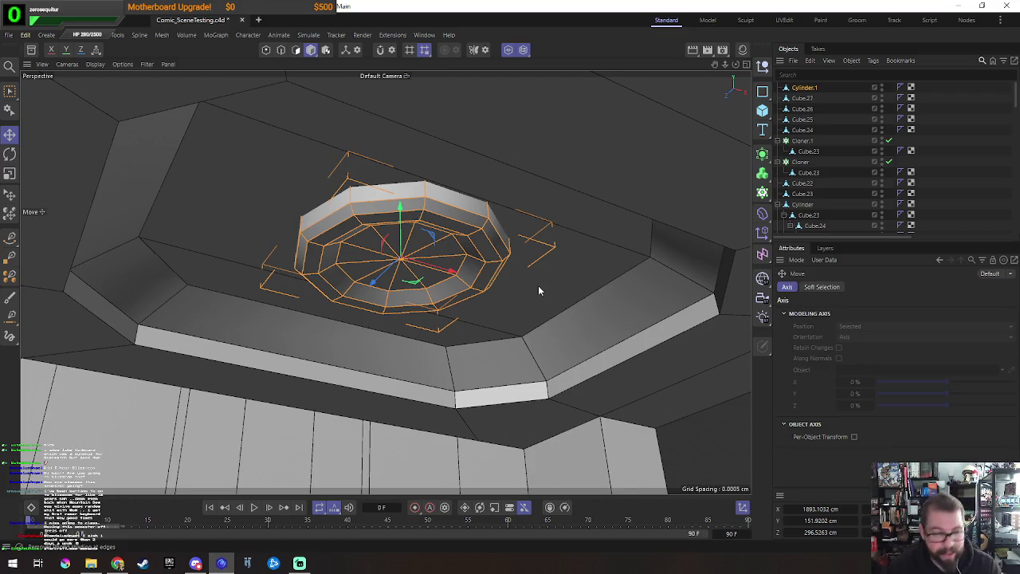
Step: Return to Model mode with the Move tool and orbit to look up into the ceiling recess
mouse_move(555, 271)
alt+mouse_down()
mouse_move(391, 361)
mouse_move(574, 289)
alt+mouse_up()
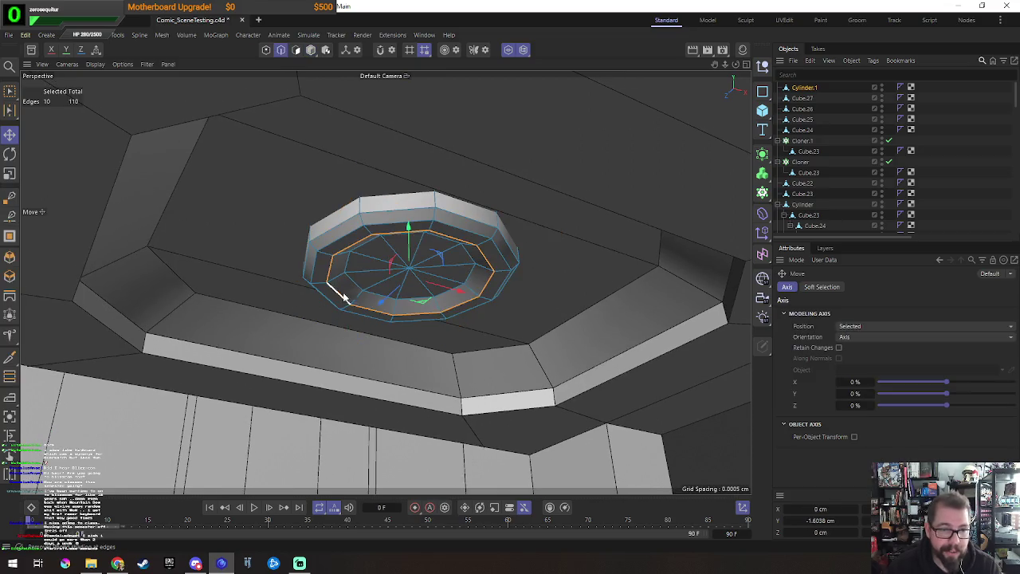
key(t)
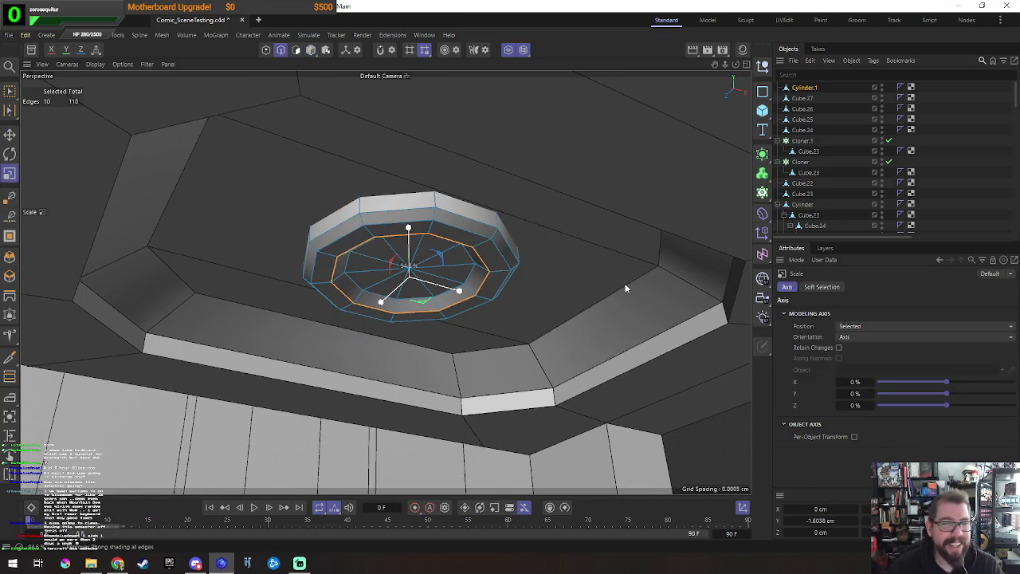
key(Return)
key(e)
mouse_move(545, 303)
alt+mouse_down()
mouse_move(516, 309)
mouse_move(406, 193)
alt+mouse_up()
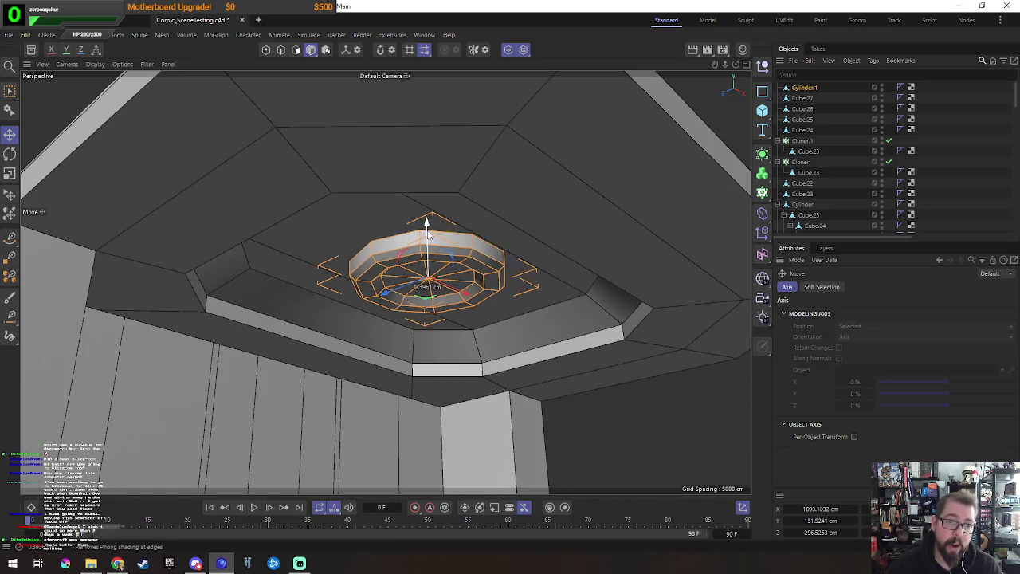
alt+drag(432, 252, 568, 417)
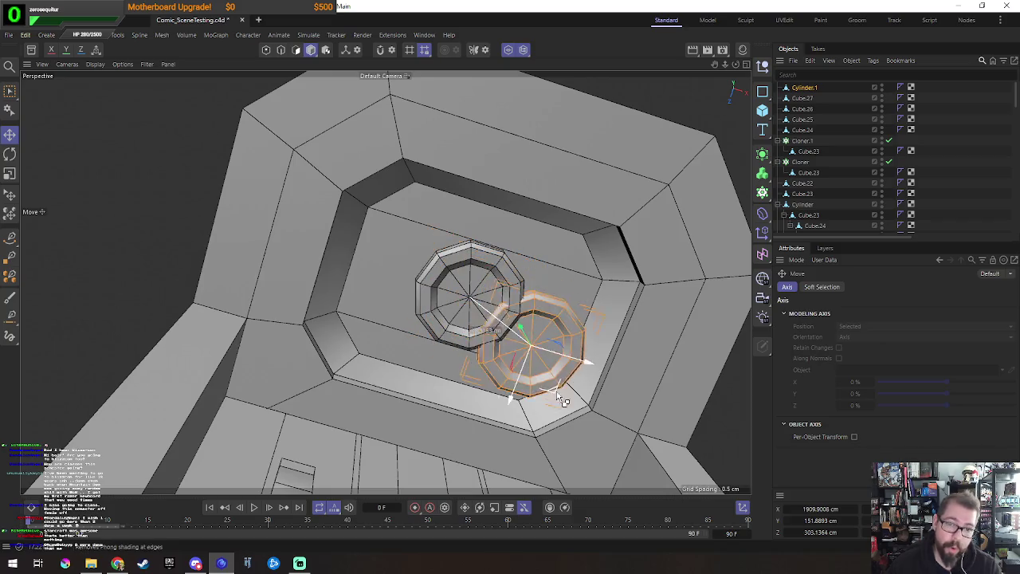
Step: Scale the copied fixture down and nudge it into position beside the central disc
key(t)
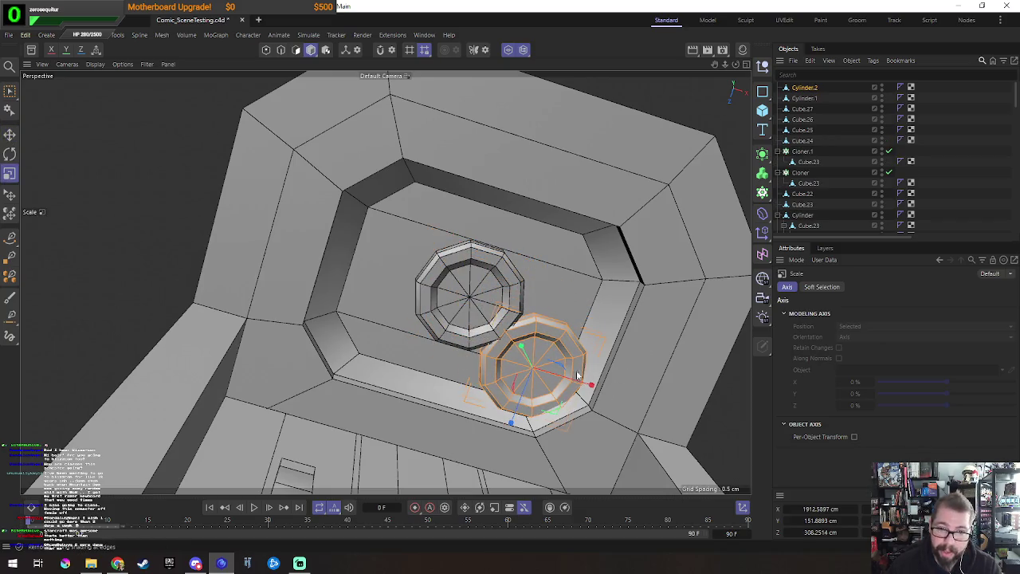
drag(557, 416, 414, 426)
key(e)
alt+drag(583, 405, 565, 387)
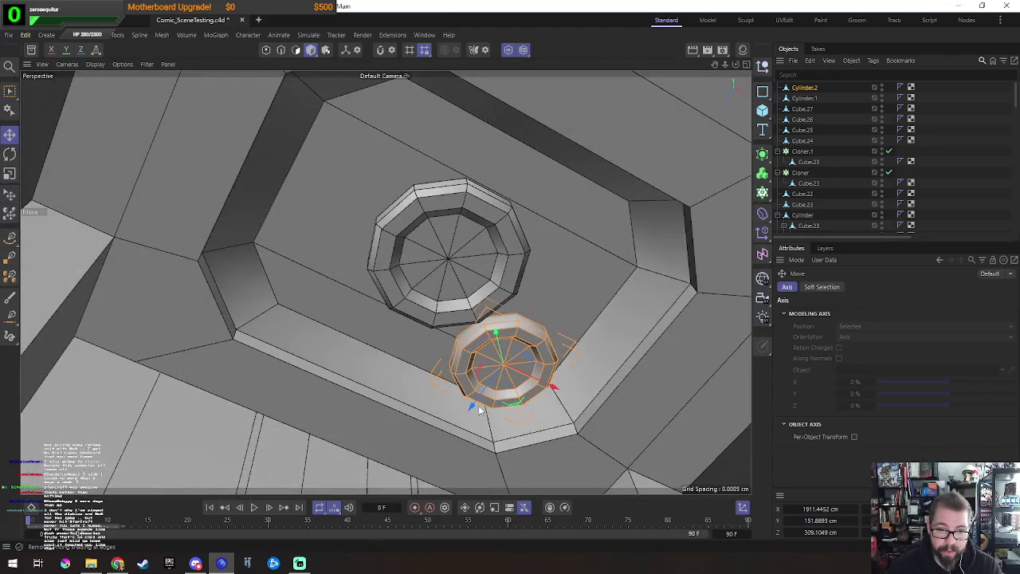
drag(475, 404, 476, 396)
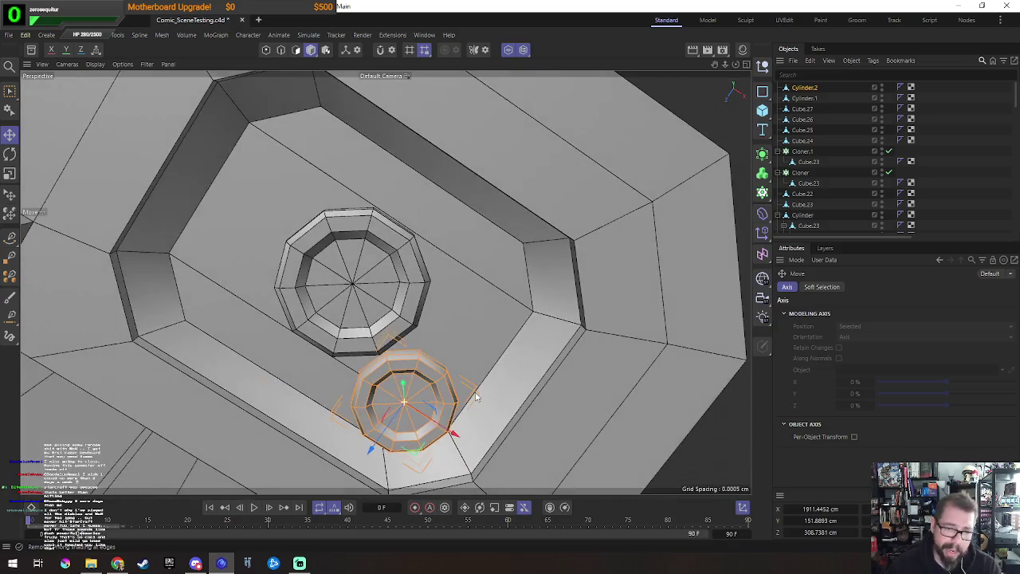
Step: Ctrl-drag copies of the small fixtures around the central disc, making five fixtures in total
mouse_move(415, 452)
ctrl+mouse_down()
mouse_move(504, 348)
mouse_move(447, 431)
mouse_move(255, 346)
mouse_move(347, 342)
mouse_move(374, 354)
ctrl+mouse_up()
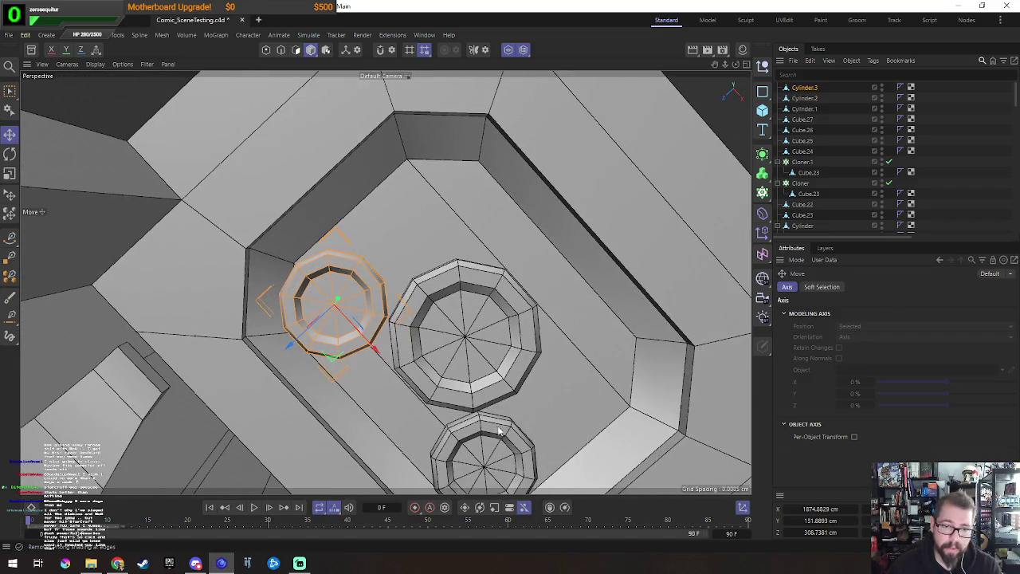
shift+click(497, 430)
alt+drag(497, 430, 546, 369)
mouse_move(342, 406)
ctrl+mouse_down()
mouse_move(462, 328)
mouse_move(471, 337)
ctrl+mouse_up()
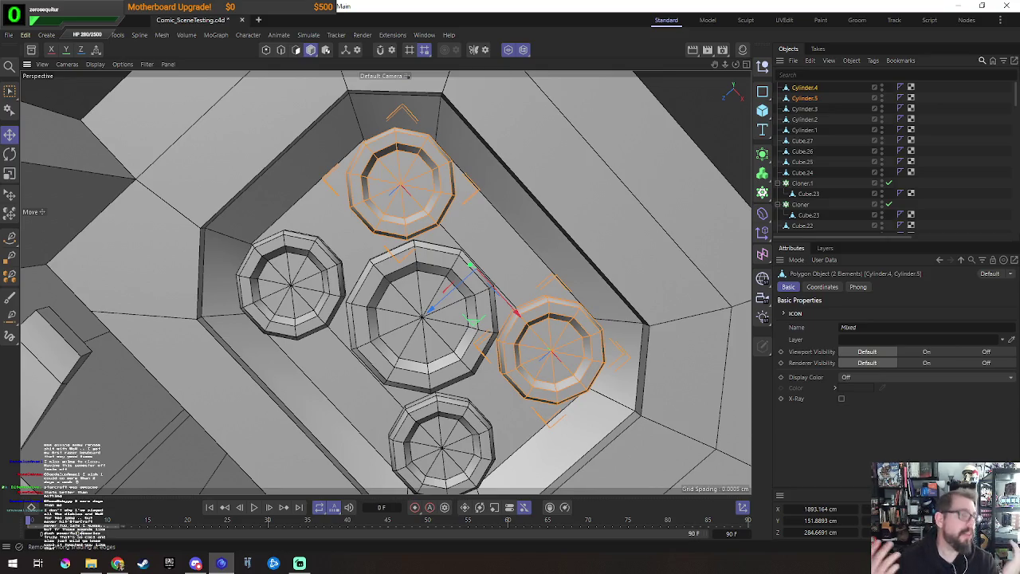
key(ctrl+shift+z)
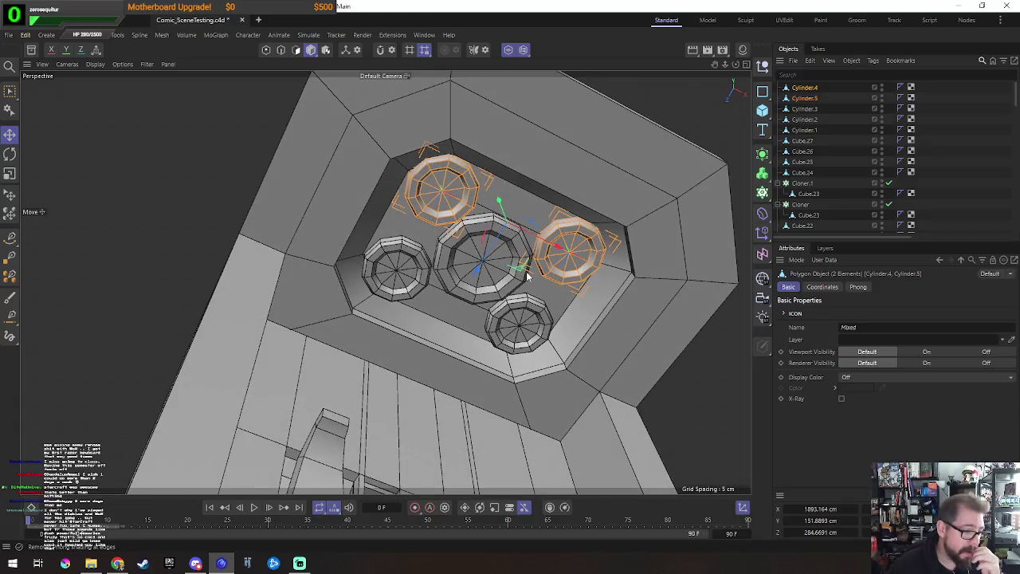
click(480, 311)
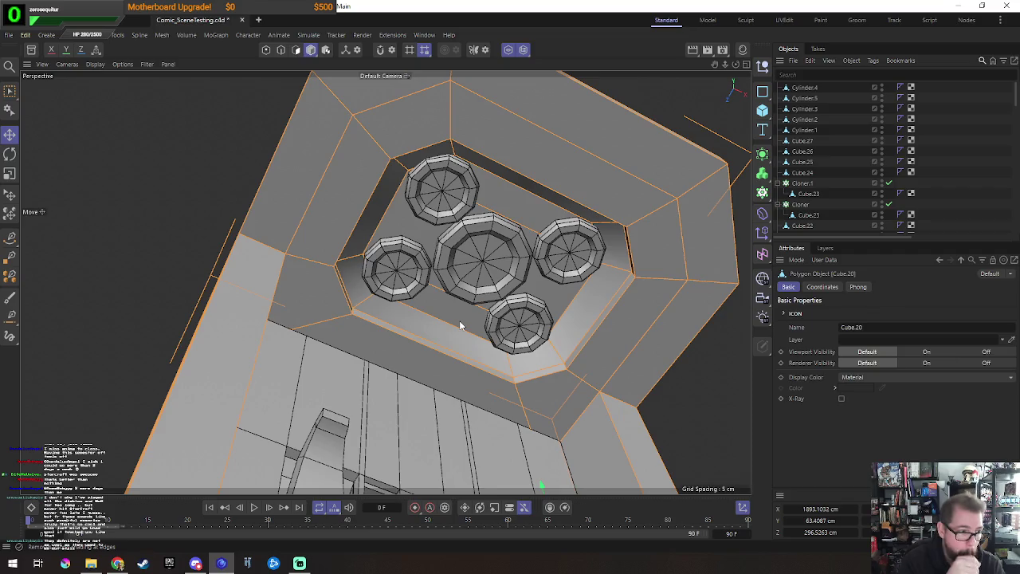
key(Return)
click(460, 324)
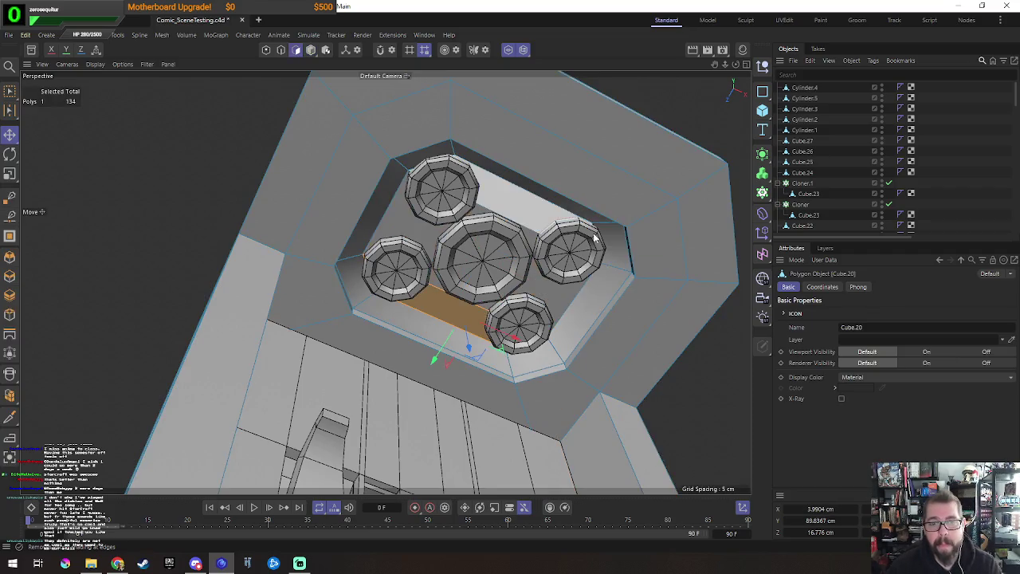
mouse_move(460, 325)
alt+mouse_down()
mouse_move(440, 317)
mouse_move(550, 376)
mouse_move(600, 375)
alt+mouse_up()
scroll(550, 372, down, 3)
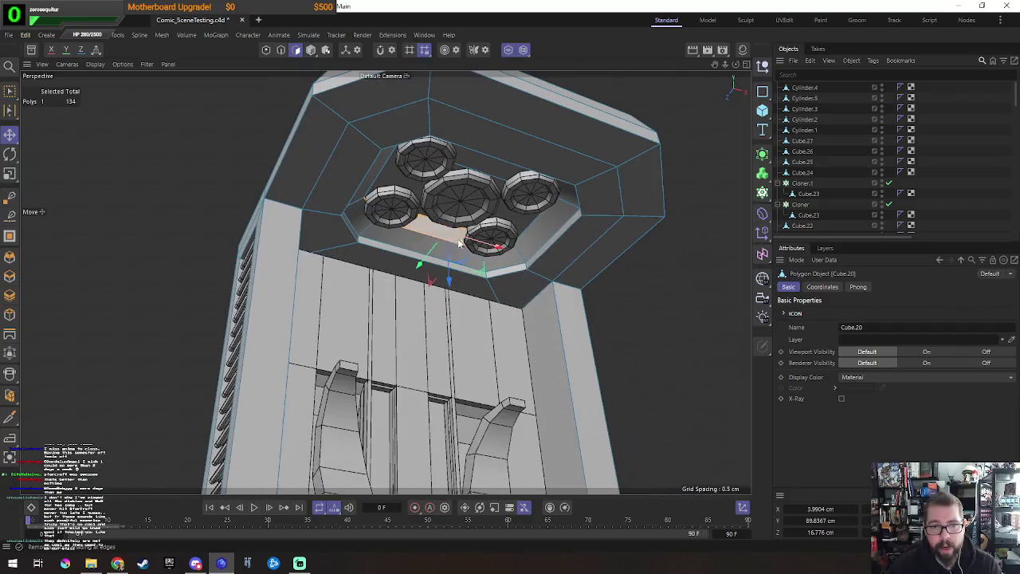
key(Return)
mouse_move(580, 277)
alt+mouse_down()
mouse_move(596, 367)
mouse_move(610, 357)
mouse_move(559, 358)
mouse_move(602, 377)
mouse_move(573, 327)
mouse_move(563, 359)
mouse_move(601, 358)
mouse_move(637, 337)
mouse_move(575, 308)
mouse_move(556, 236)
mouse_move(506, 313)
mouse_move(522, 298)
alt+mouse_up()
scroll(574, 307, up, 3)
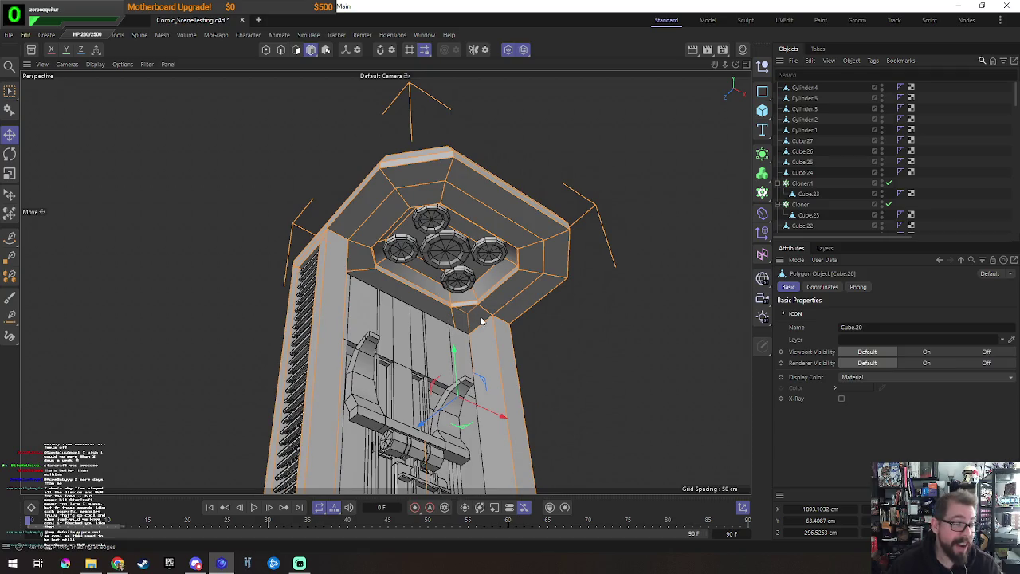
key(F5)
Step: Maximize the Front view, frame the pod below the canopy, and deselect the canopy
middle_click(559, 370)
scroll(555, 314, down, 3)
alt+middle_drag(434, 237, 486, 306)
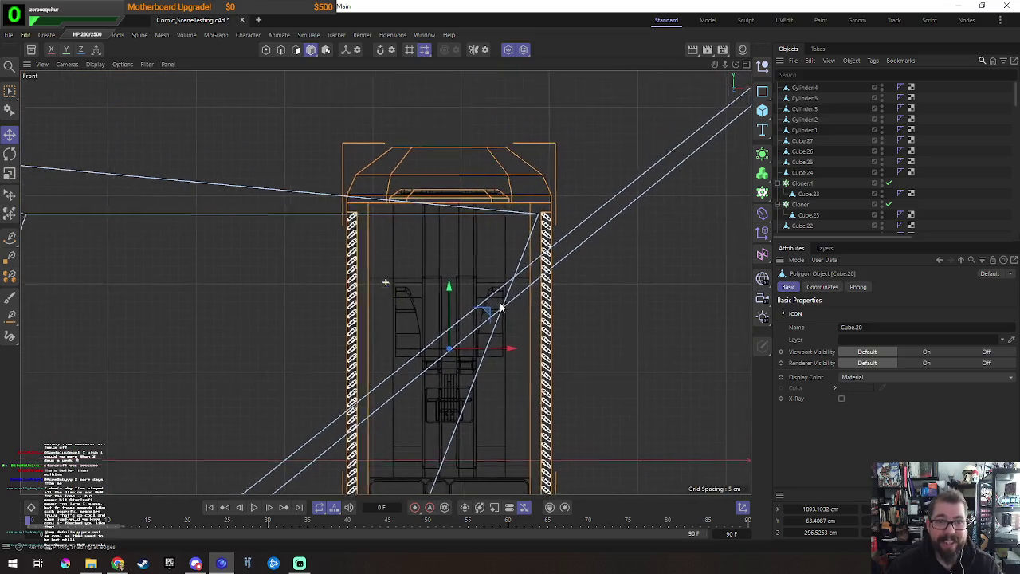
alt+middle_drag(555, 396, 510, 347)
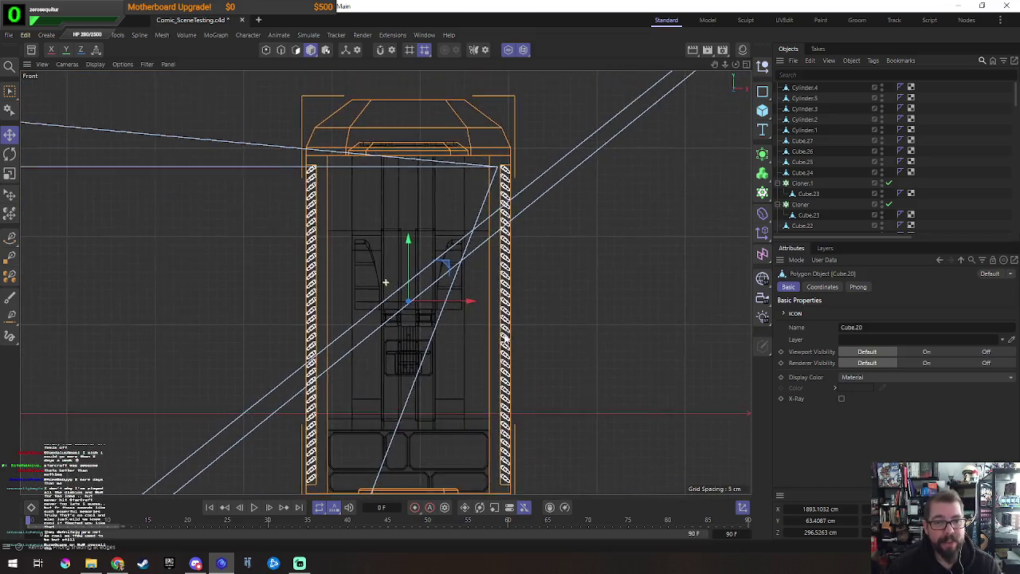
click(558, 294)
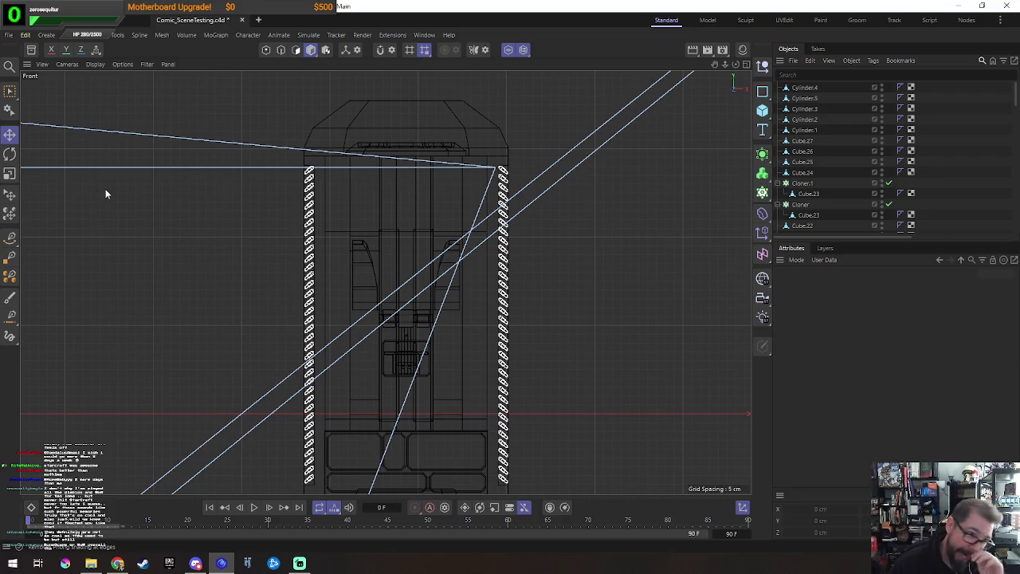
Step: Start a Bezier spline with the Spline Pen, placing its first point just under the canopy
click(11, 237)
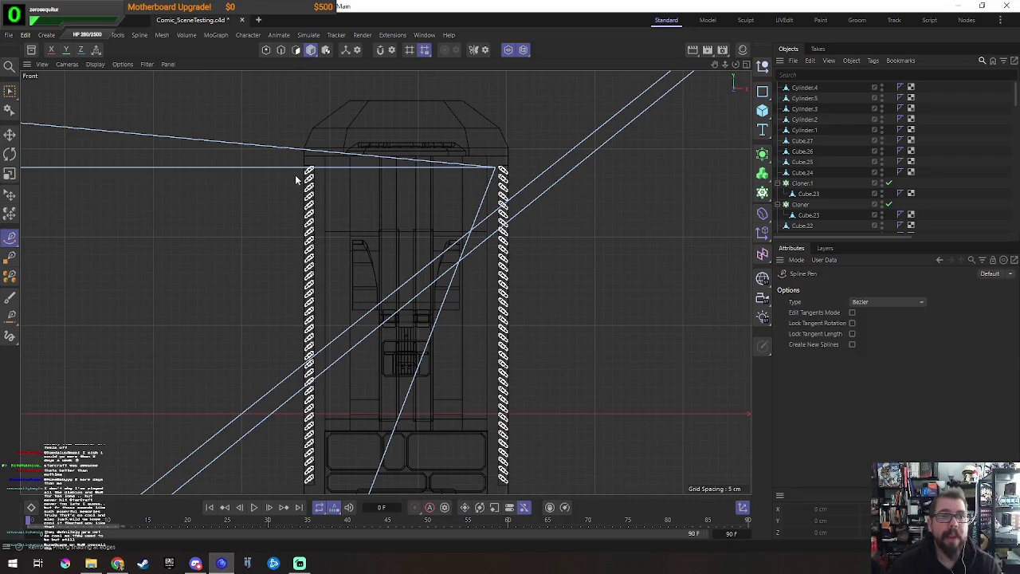
scroll(397, 145, up, 3)
scroll(426, 141, up, 2)
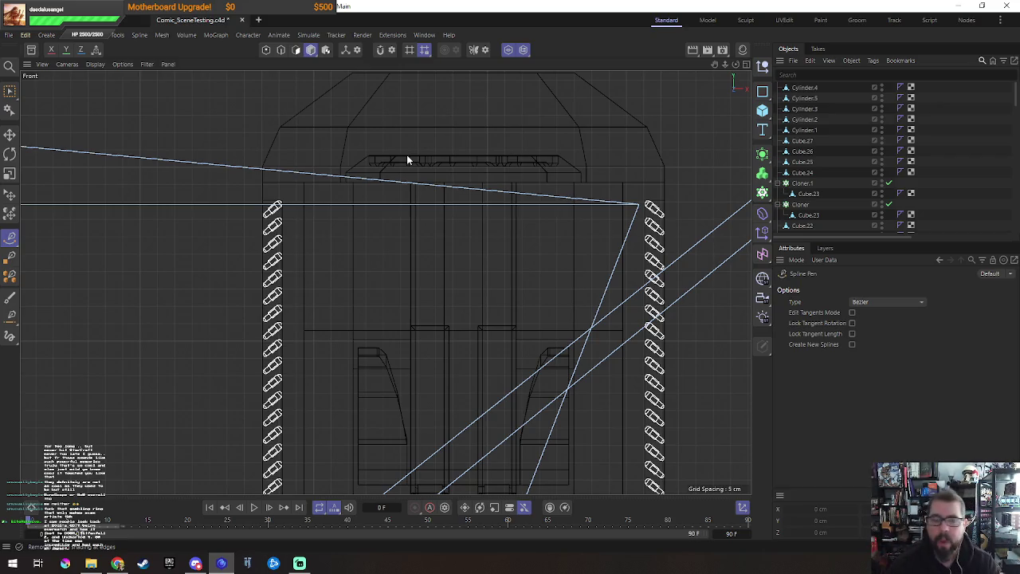
click(407, 154)
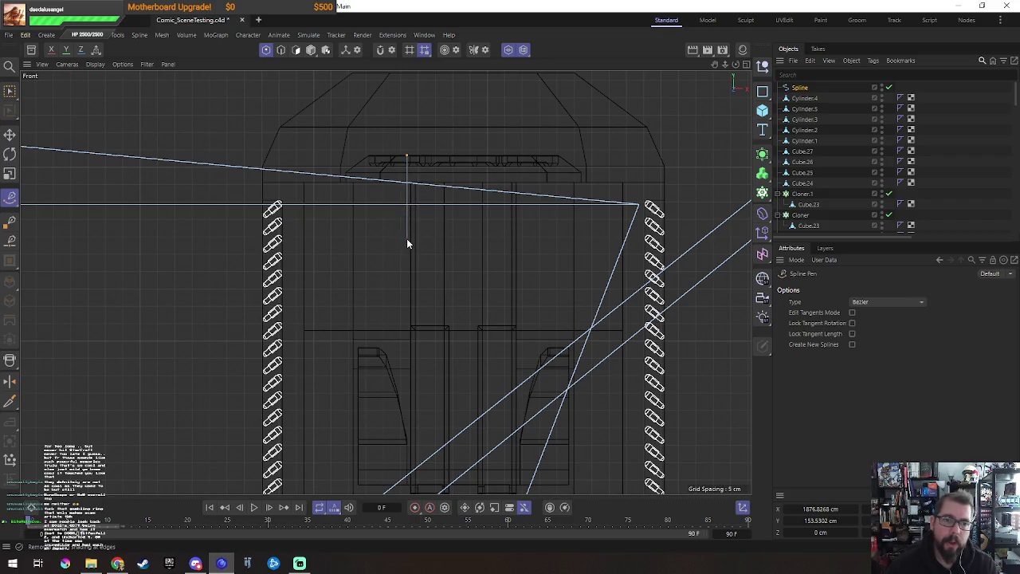
Step: Draw the spline down, across a chamfered bottom, and back up to the canopy
click(406, 239)
click(420, 254)
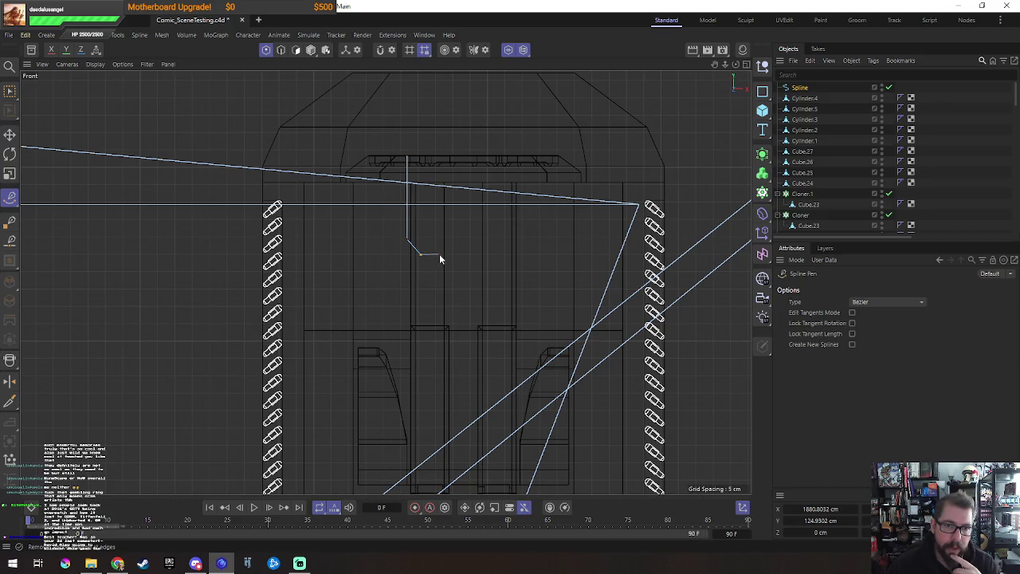
click(439, 255)
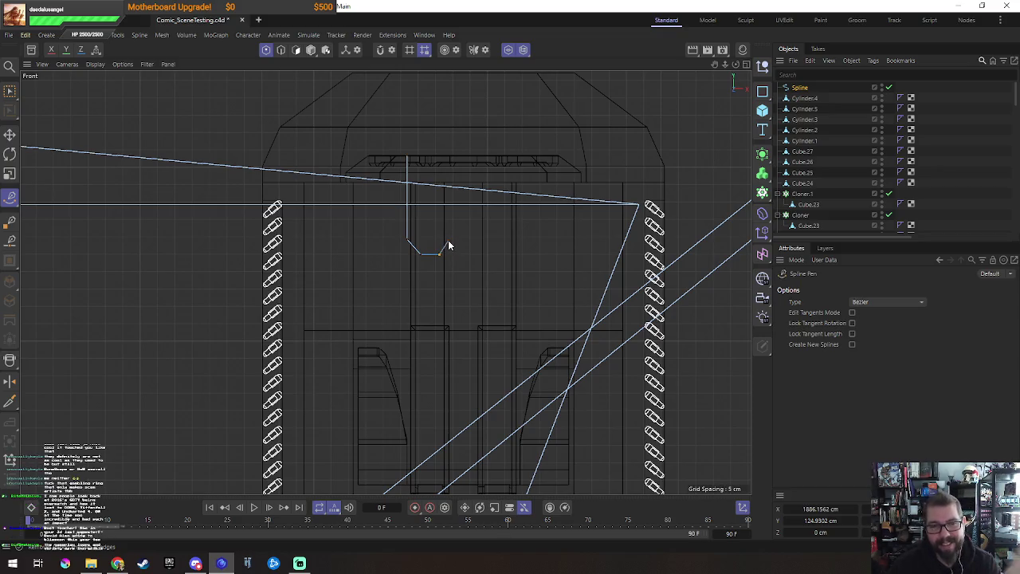
click(448, 240)
click(448, 158)
key(Escape)
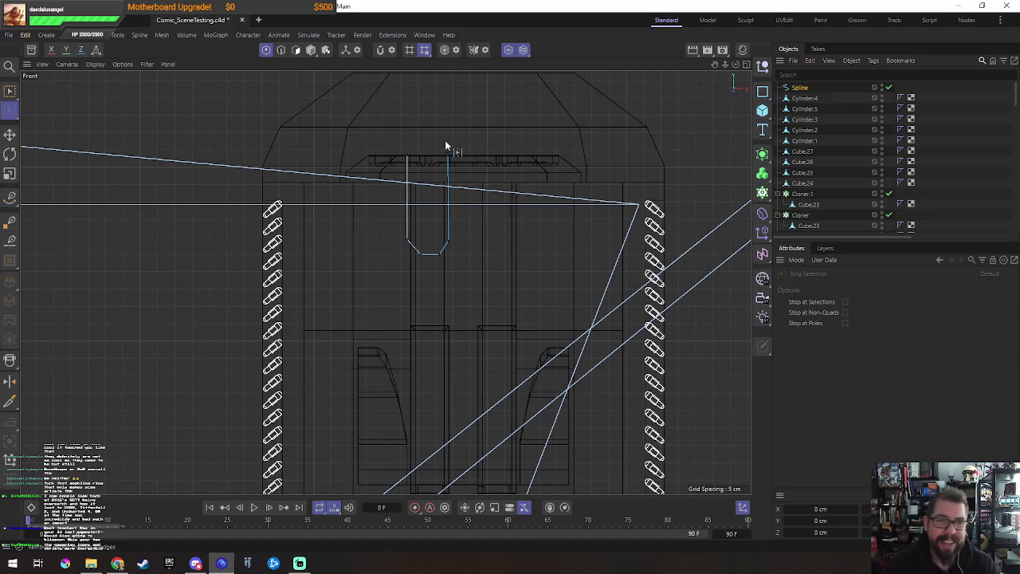
click(10, 90)
Step: Nudge the spline's right-side points slightly right and select its left-side points for scaling
drag(452, 149, 483, 255)
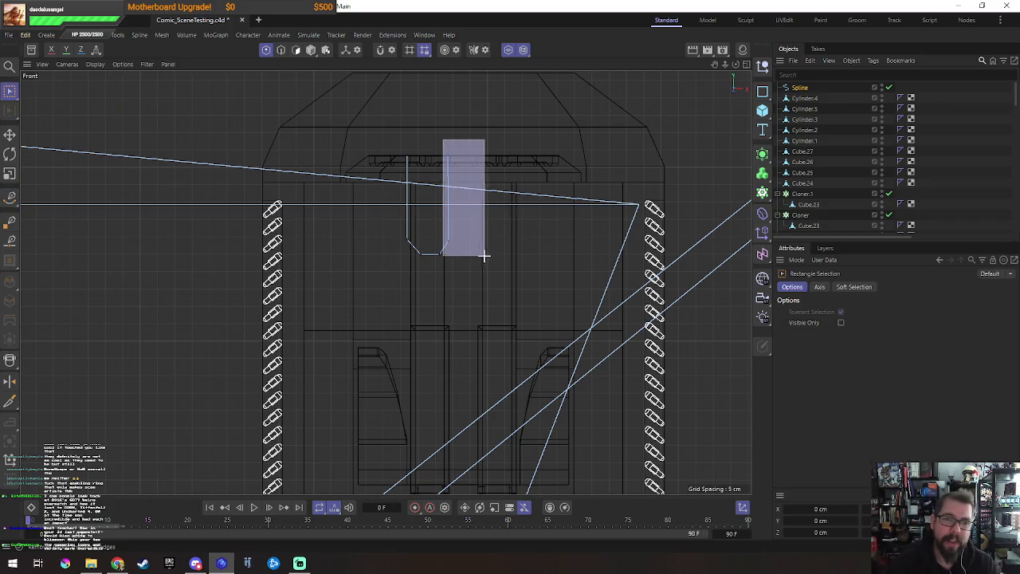
key(t)
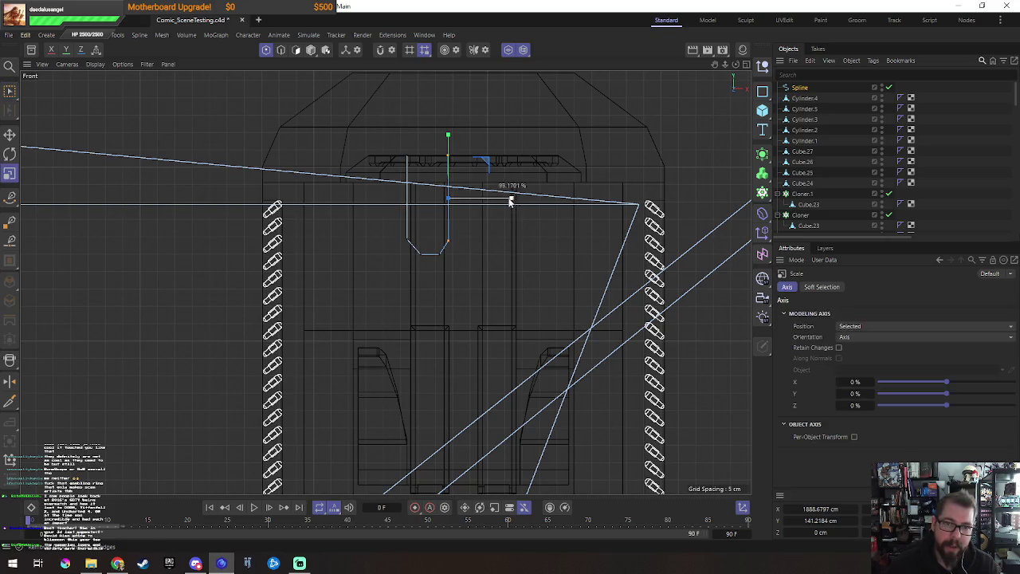
key(e)
drag(510, 198, 513, 198)
key(0)
drag(397, 181, 423, 253)
key(t)
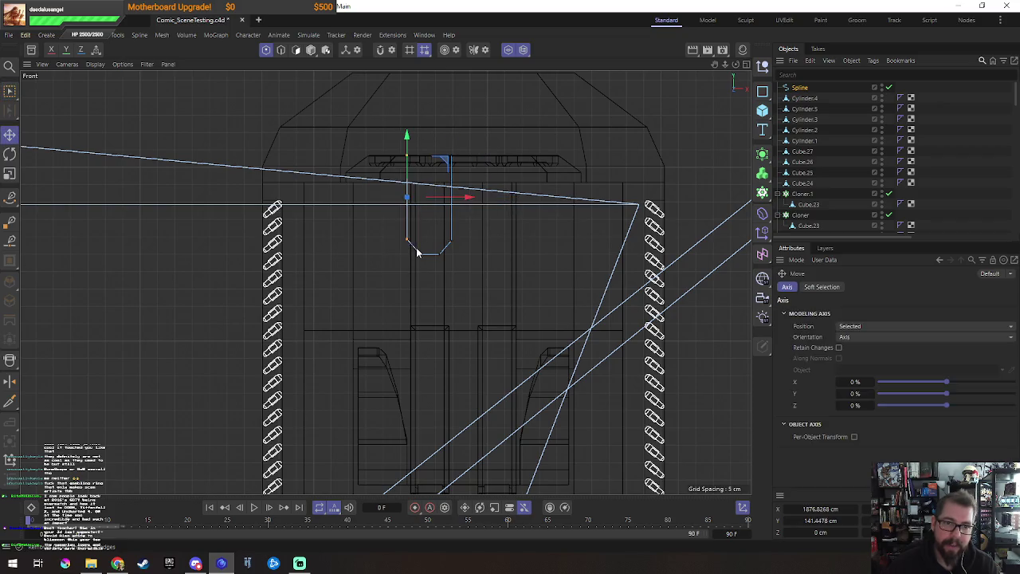
key(0)
key(t)
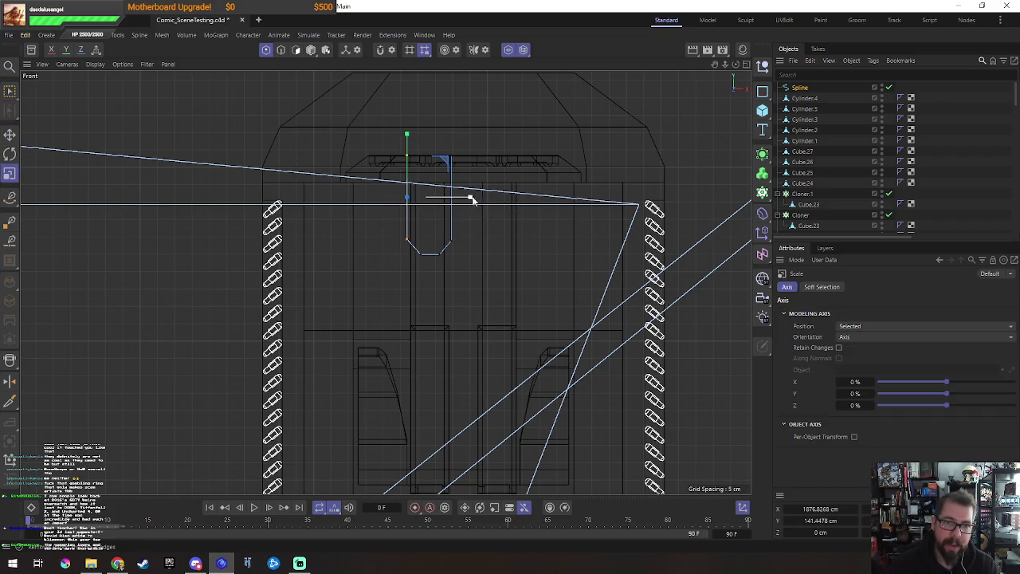
key(0)
Step: Level the spline's bottom points to one height, raising them about 4 cm, and shift them sideways
drag(392, 226, 481, 249)
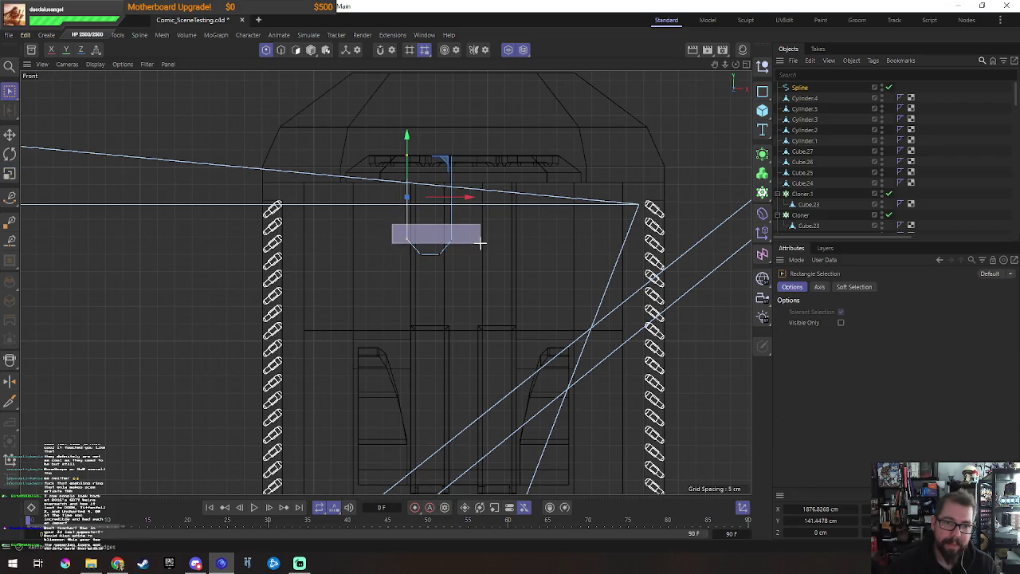
key(t)
mouse_move(429, 184)
mouse_down()
mouse_move(429, 239)
mouse_move(472, 275)
mouse_up()
key(0)
key(t)
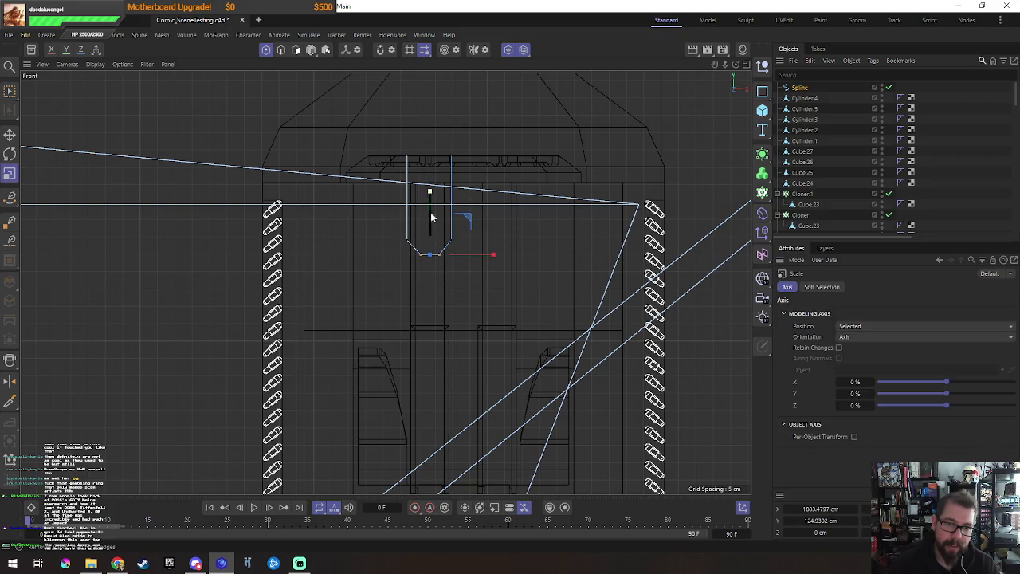
drag(427, 194, 427, 250)
key(e)
drag(490, 257, 490, 258)
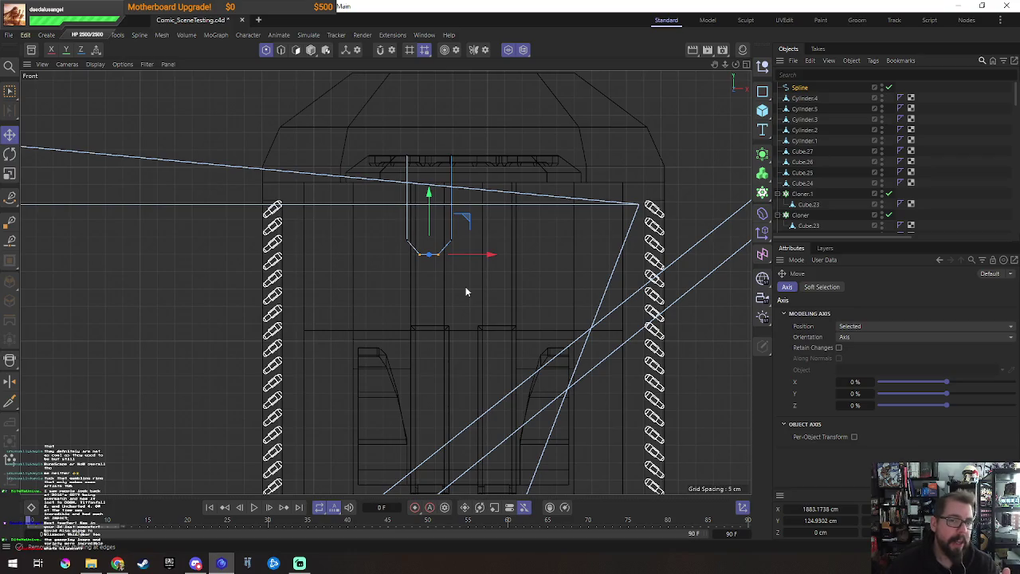
drag(475, 259, 478, 260)
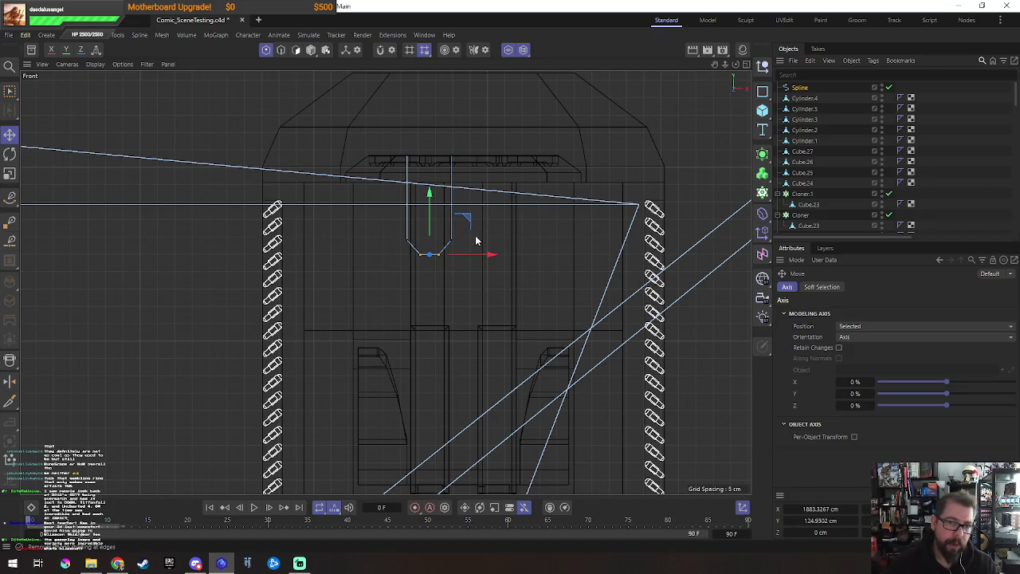
drag(383, 229, 491, 251)
Step: Flatten the upper points to one height and move the right side to make the U symmetrical
key(t)
drag(427, 179, 430, 241)
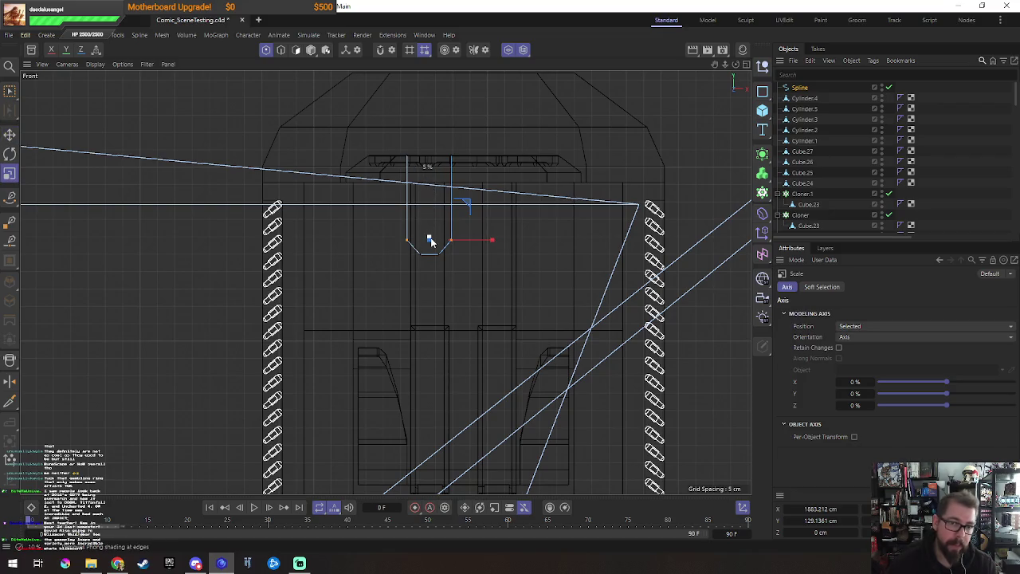
key(0)
drag(444, 144, 479, 248)
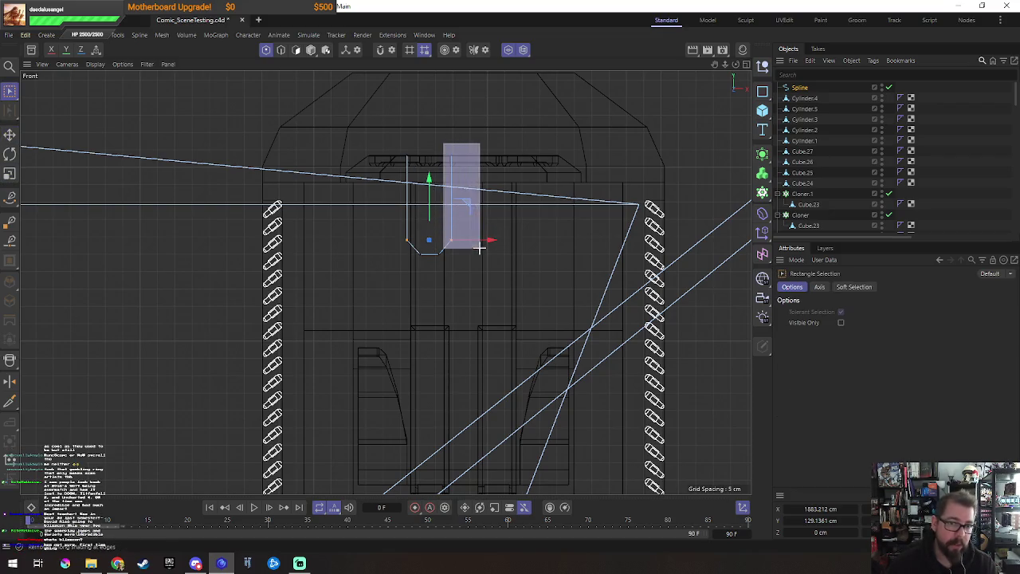
key(e)
drag(505, 200, 510, 200)
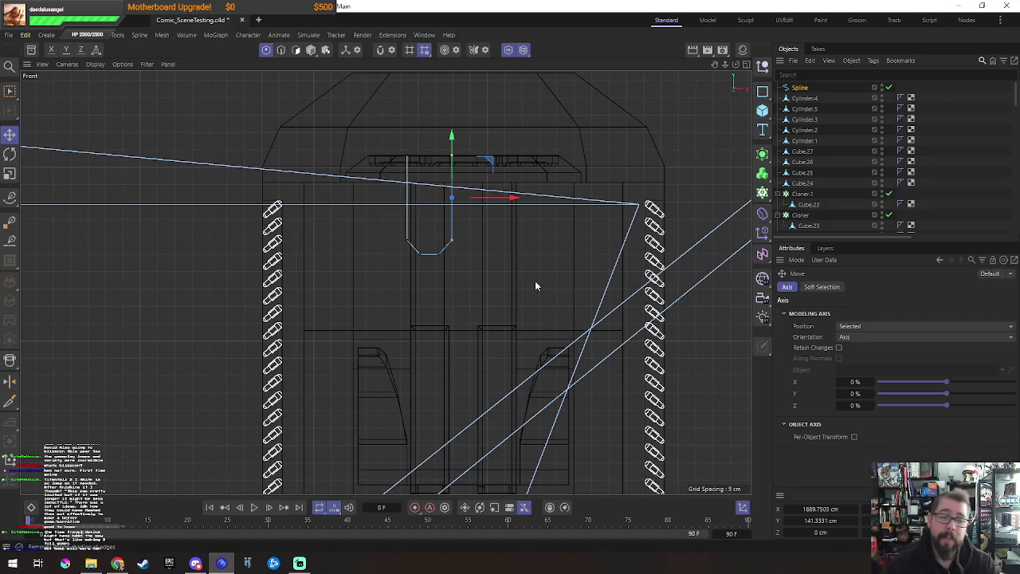
Step: Center the spline's axis on its geometry via Tools > Axis
key(Return)
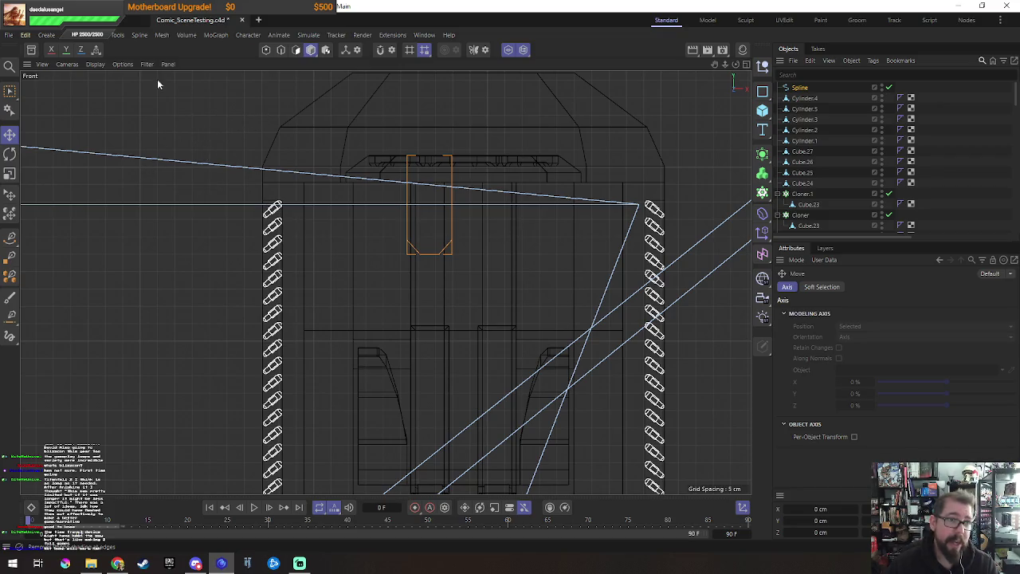
click(118, 35)
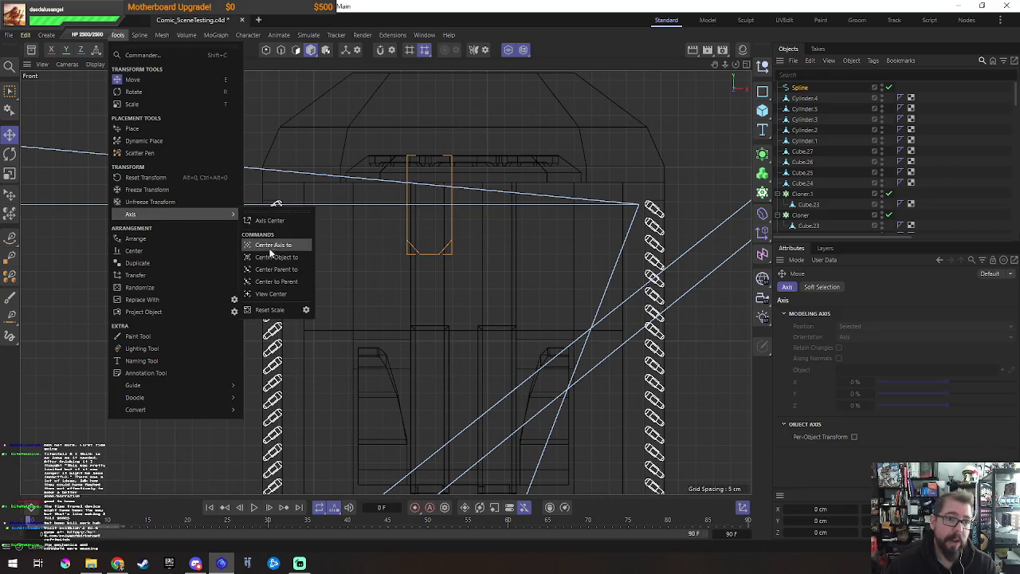
click(271, 244)
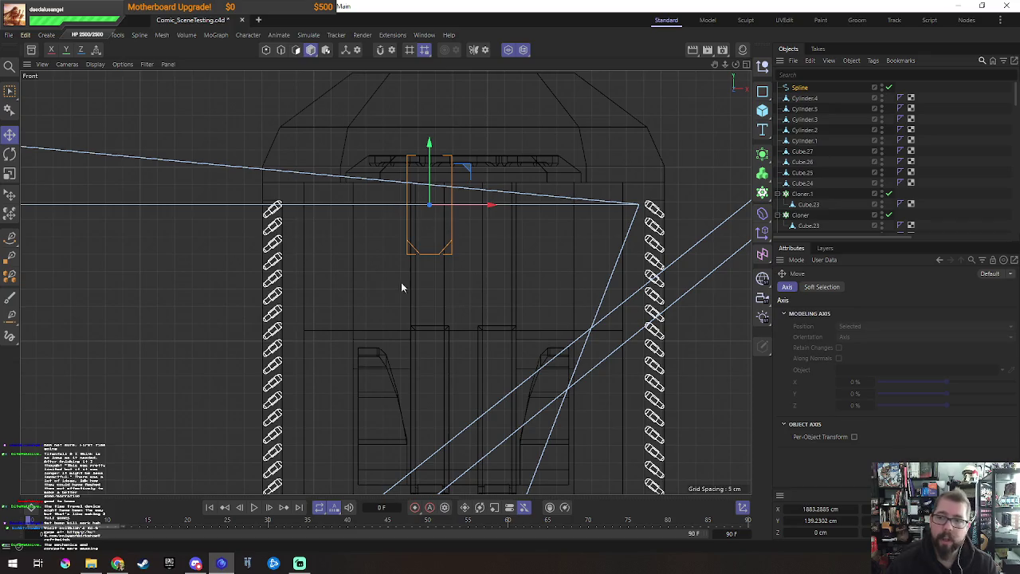
Step: Add a Circle spline, transfer it onto the U-shaped spline's top, and shrink it
click(763, 91)
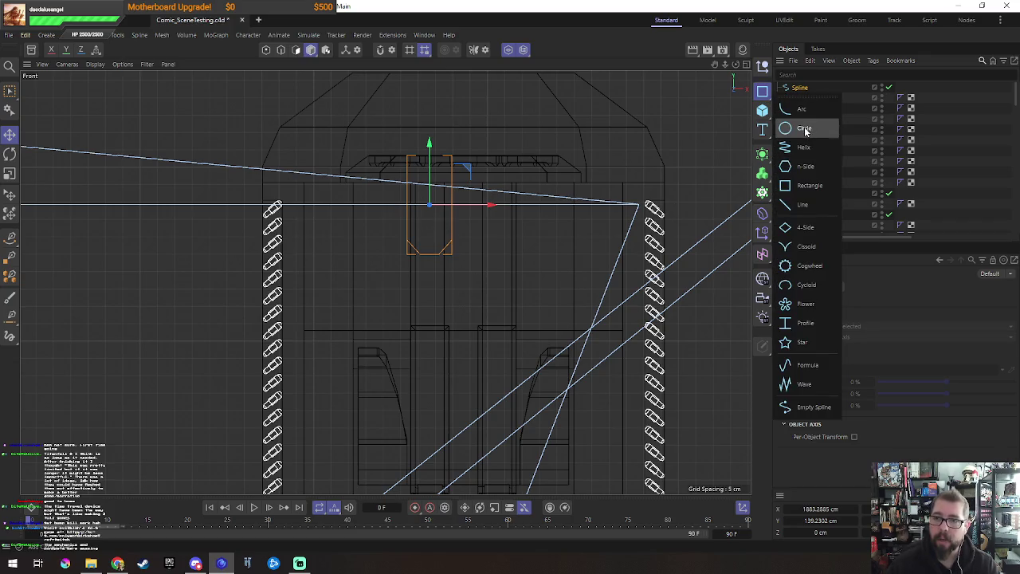
click(804, 128)
key(t)
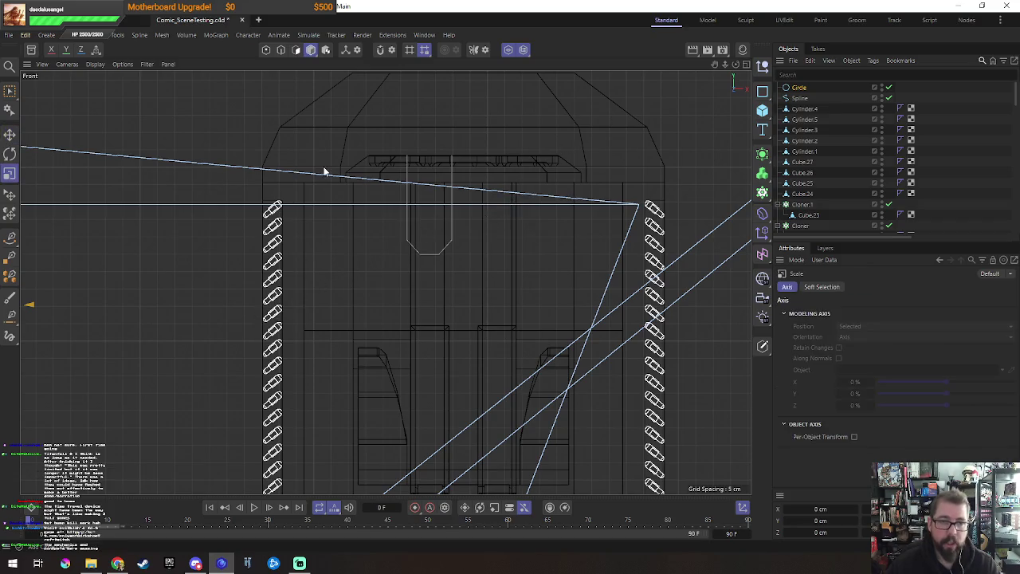
key(e)
click(121, 36)
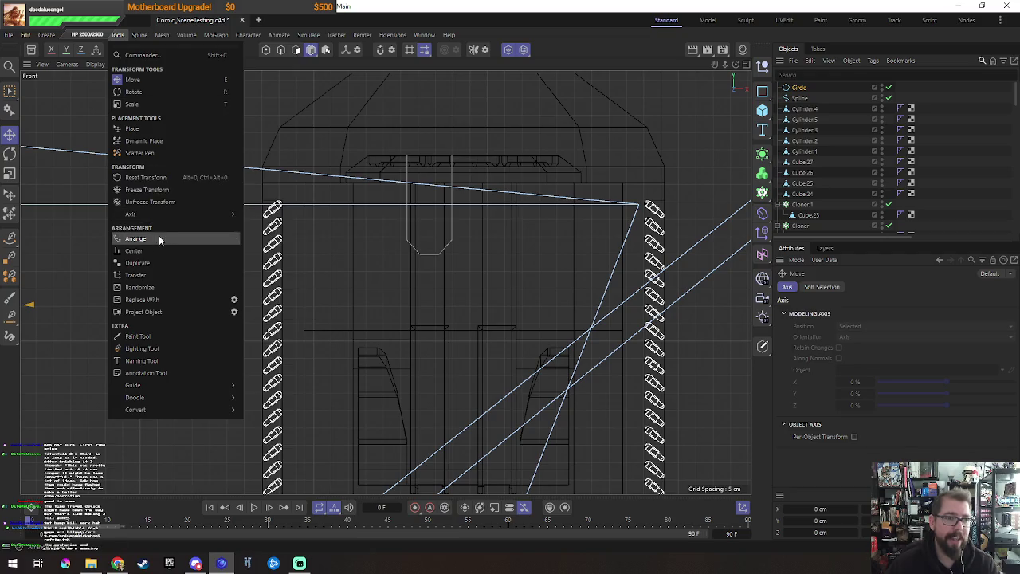
click(155, 275)
click(430, 255)
key(t)
drag(536, 210, 378, 331)
Step: Frame the circle and spline at the tower top in the Perspective view
middle_click(378, 337)
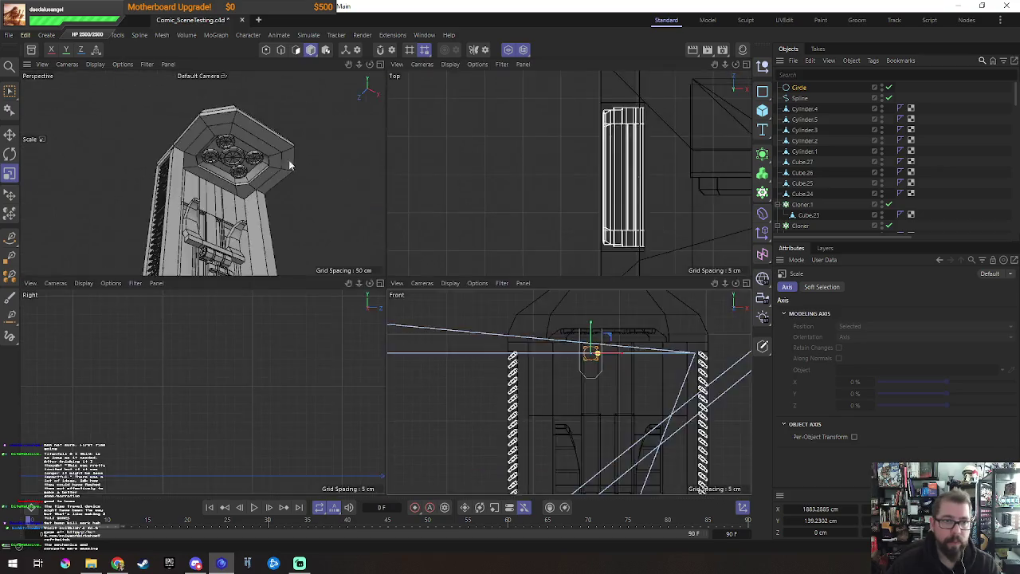
middle_click(342, 169)
scroll(510, 287, down, 3)
scroll(561, 241, down, 3)
alt+drag(561, 241, 624, 197)
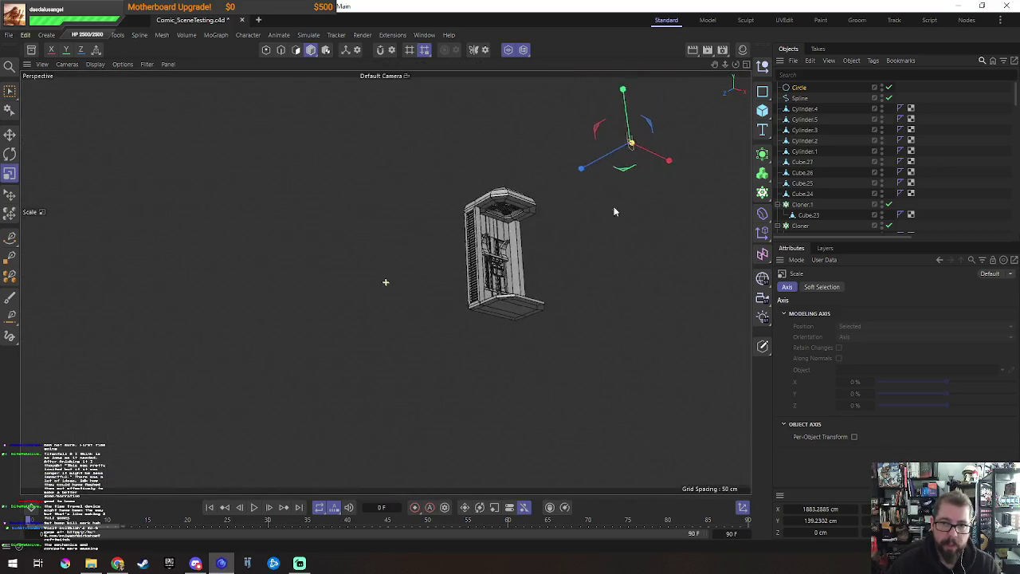
key(0)
mouse_move(500, 197)
mouse_down()
mouse_move(534, 268)
mouse_move(404, 318)
mouse_up()
key(o)
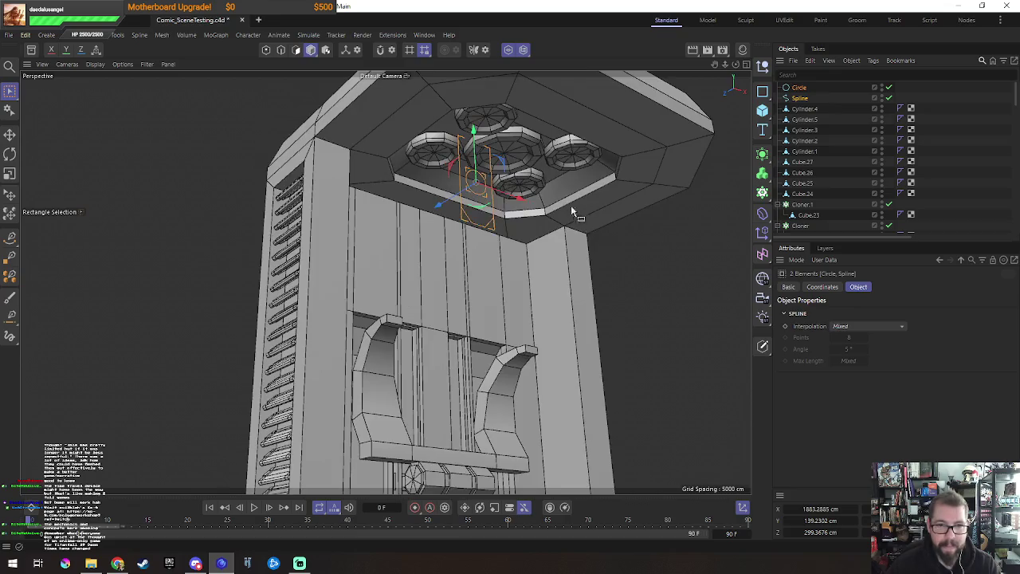
alt+drag(574, 218, 478, 290)
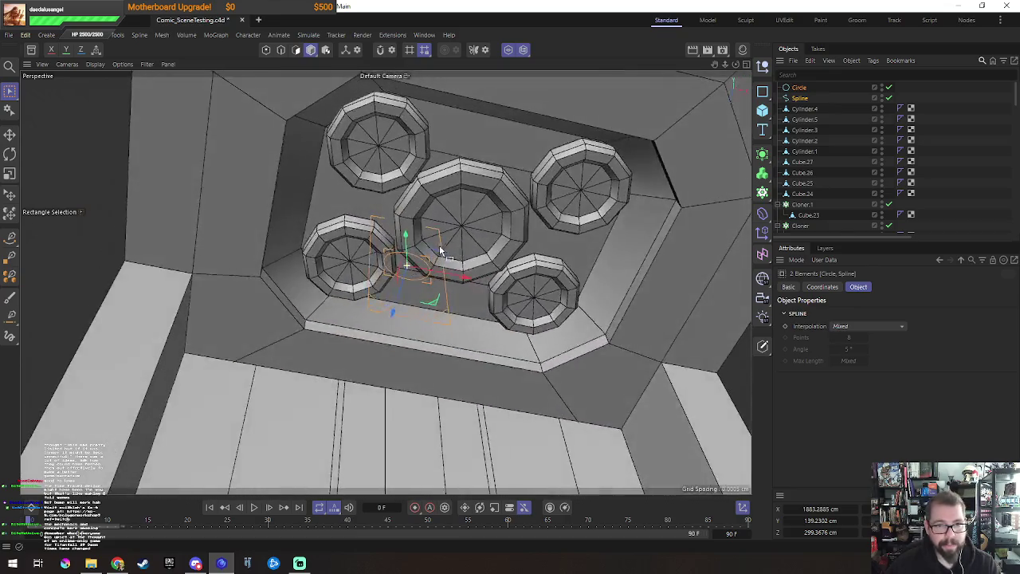
Step: Select only the circle and check its 1.6427 cm radius from below the canopy
key(e)
click(417, 290)
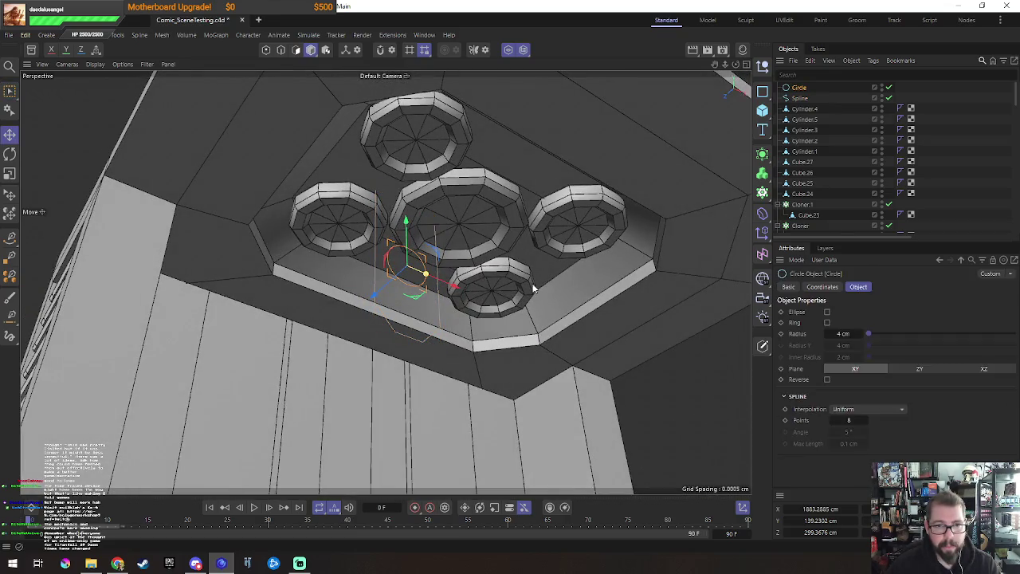
key(t)
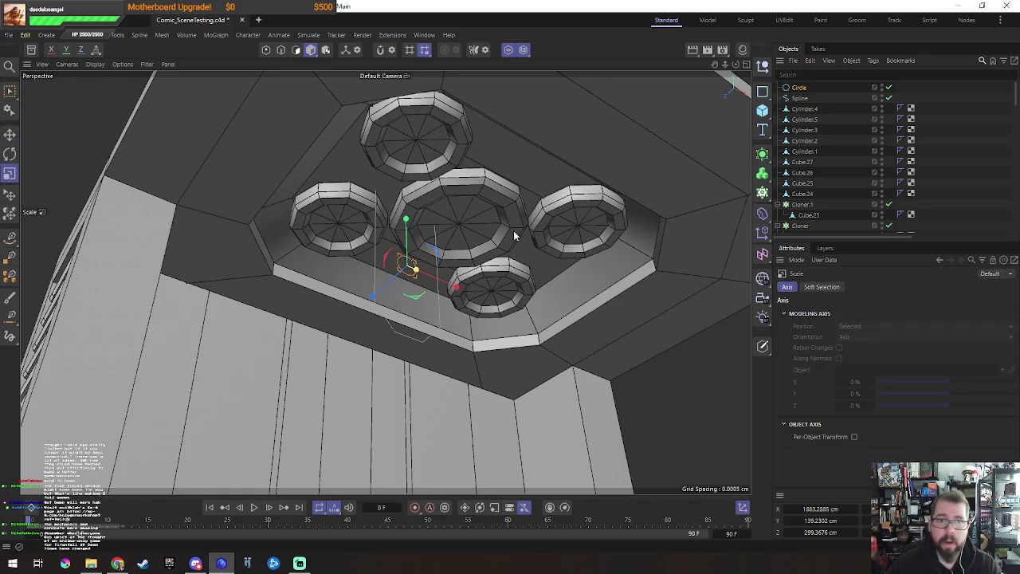
alt+drag(535, 266, 555, 295)
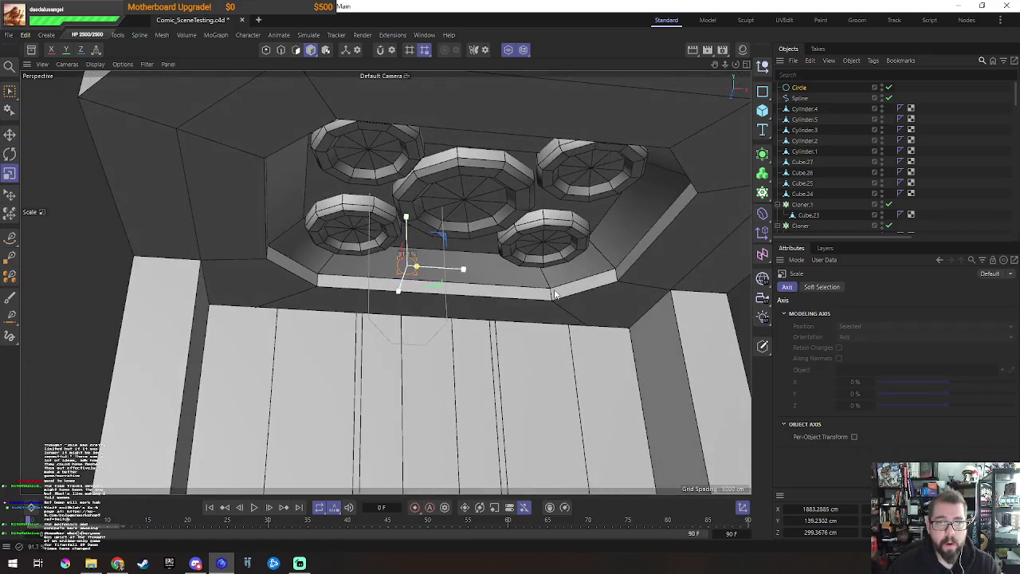
click(799, 87)
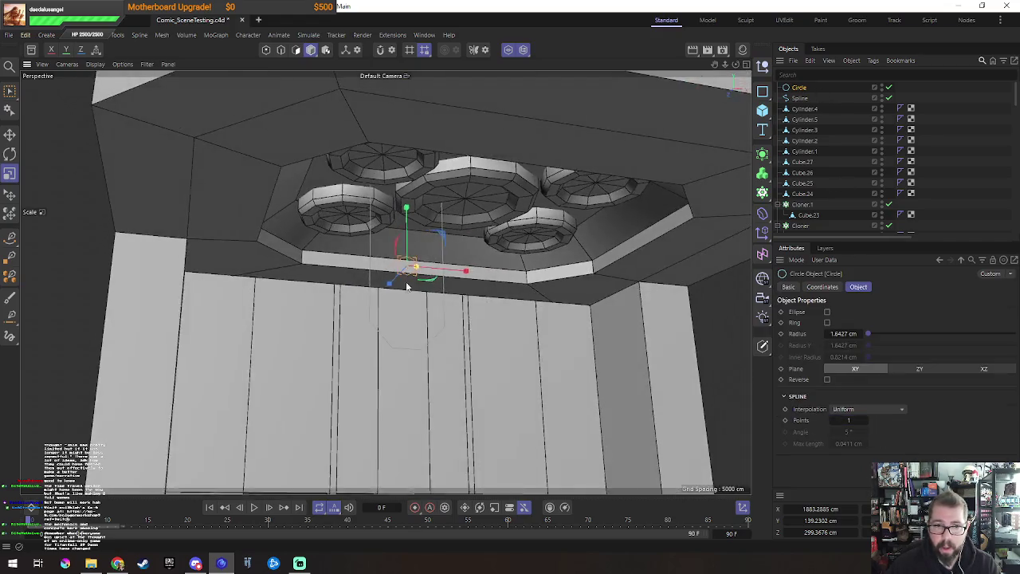
alt+drag(652, 393, 685, 319)
click(762, 153)
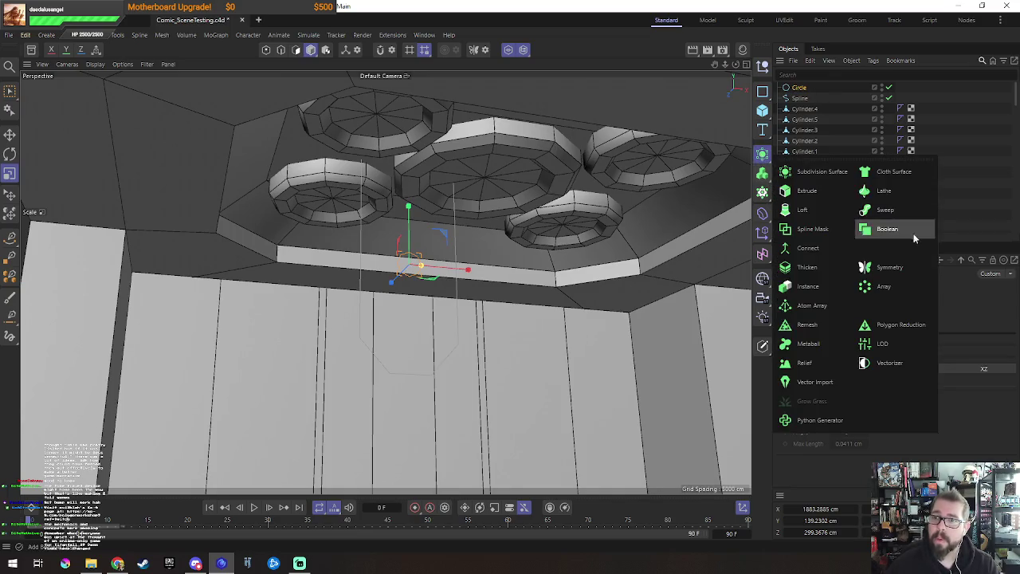
Step: Add a Sweep generator and nest the Circle and Spline inside it
click(864, 227)
shift+click(800, 109)
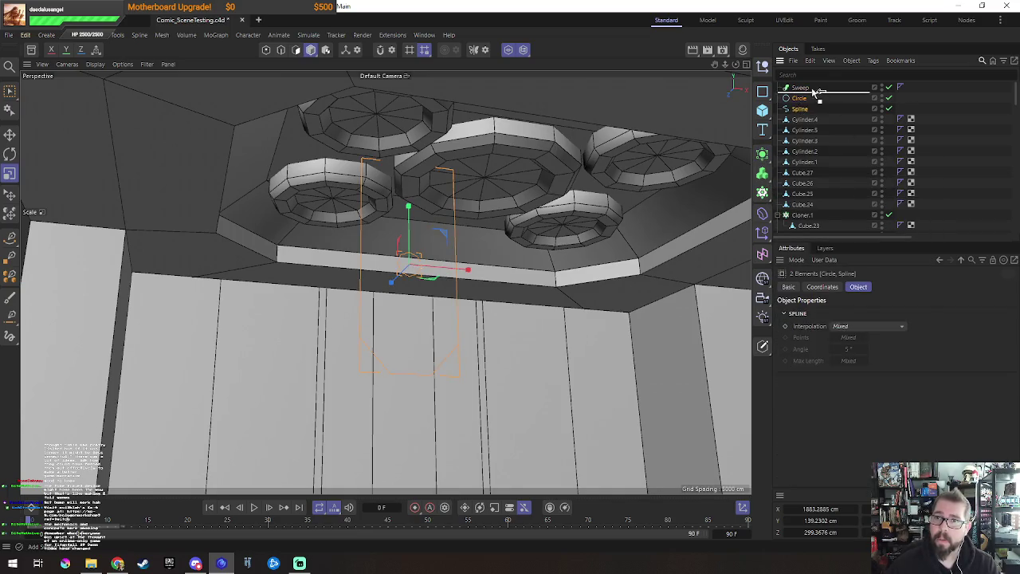
drag(801, 109, 800, 89)
key(o)
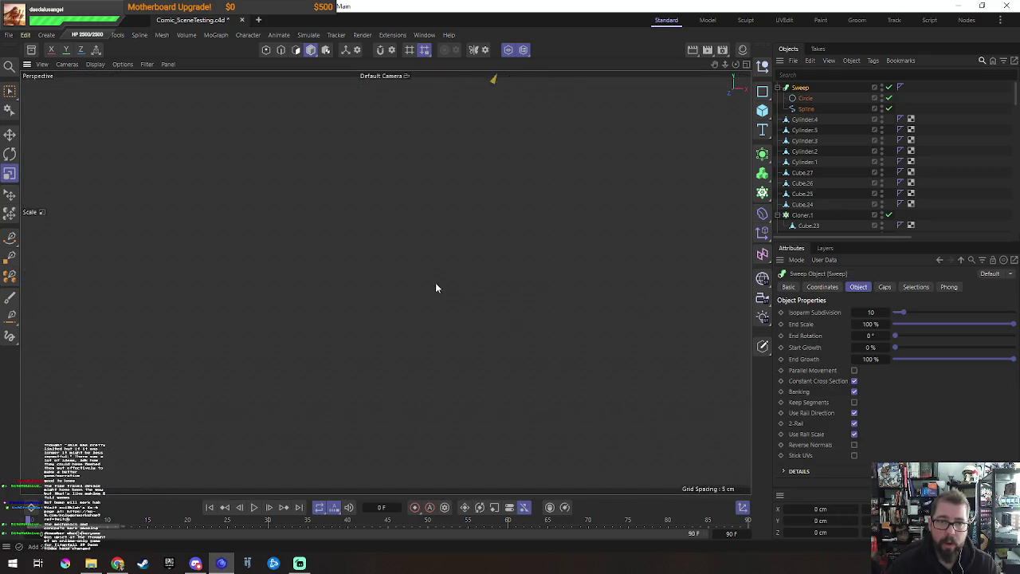
scroll(446, 280, down, 5)
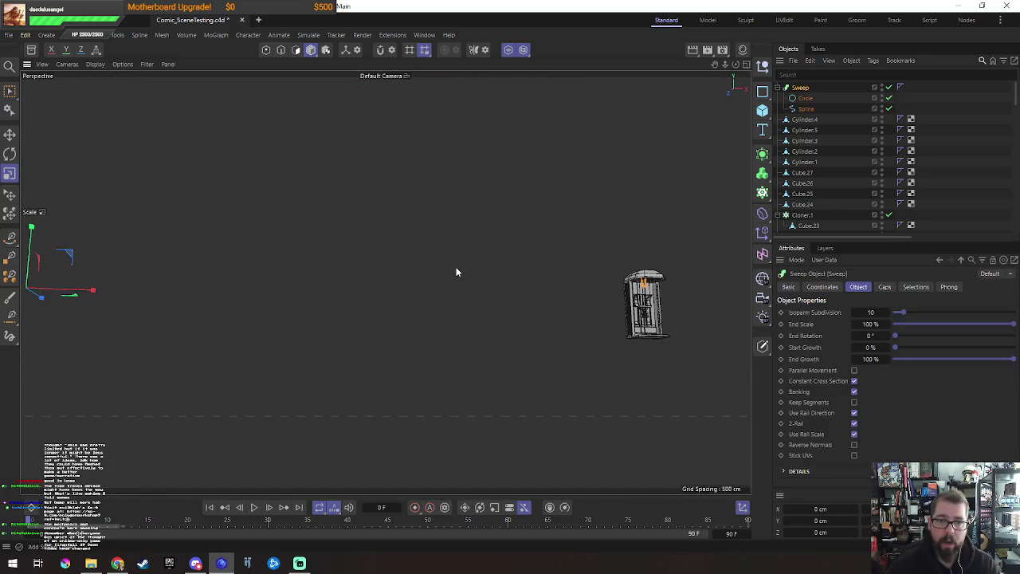
Step: Take Circle and Spline out, realign them with Transfer, and nest them back in the Sweep
click(804, 98)
shift+click(806, 110)
drag(807, 111, 803, 103)
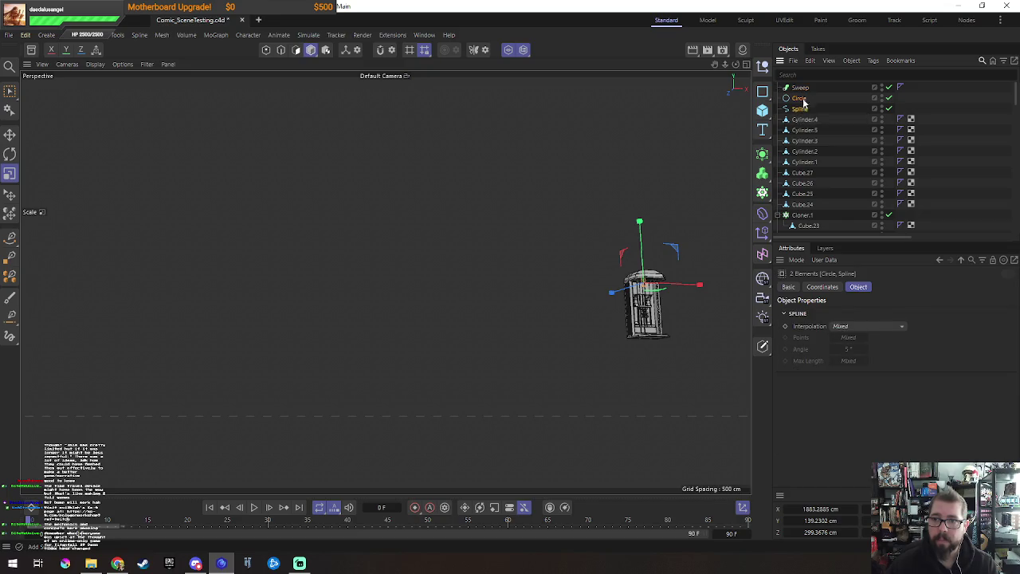
click(800, 87)
key(o)
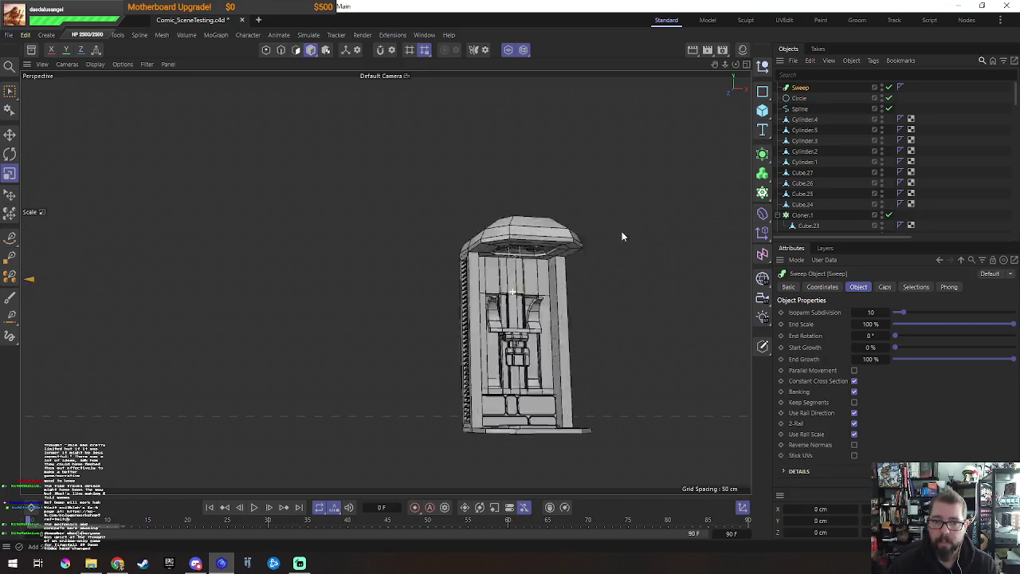
click(117, 35)
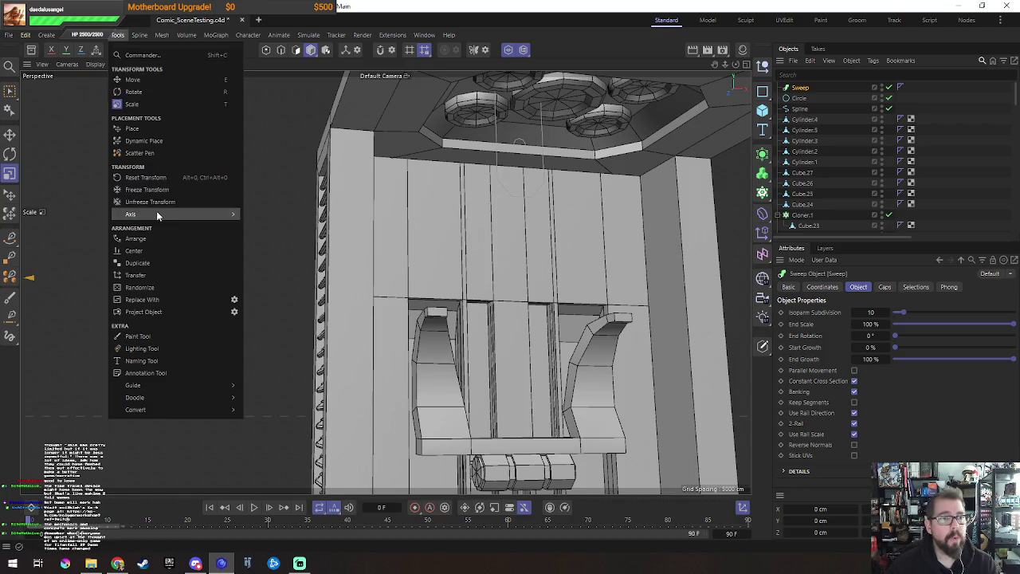
click(153, 275)
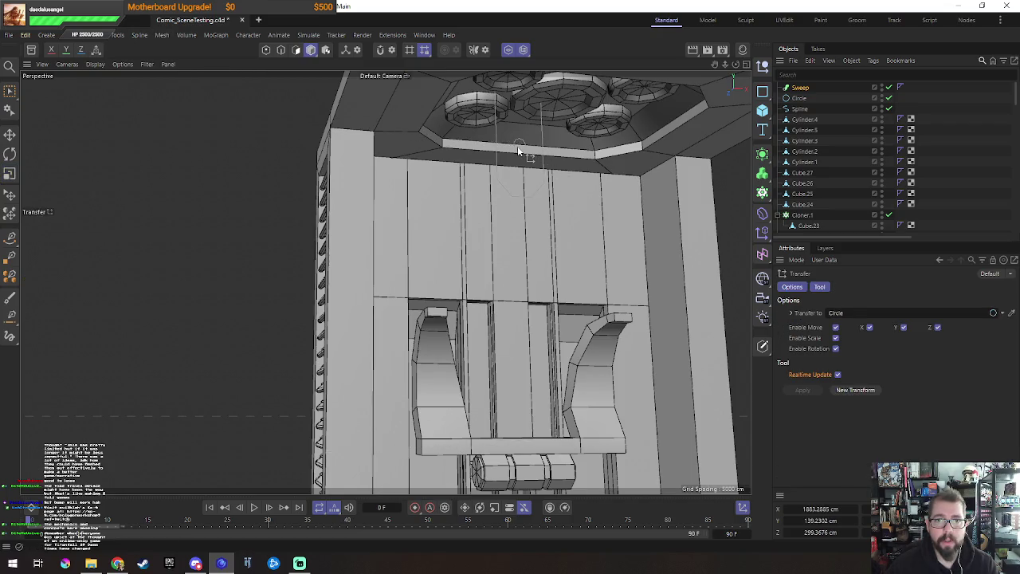
key(d)
key(e)
drag(806, 111, 805, 92)
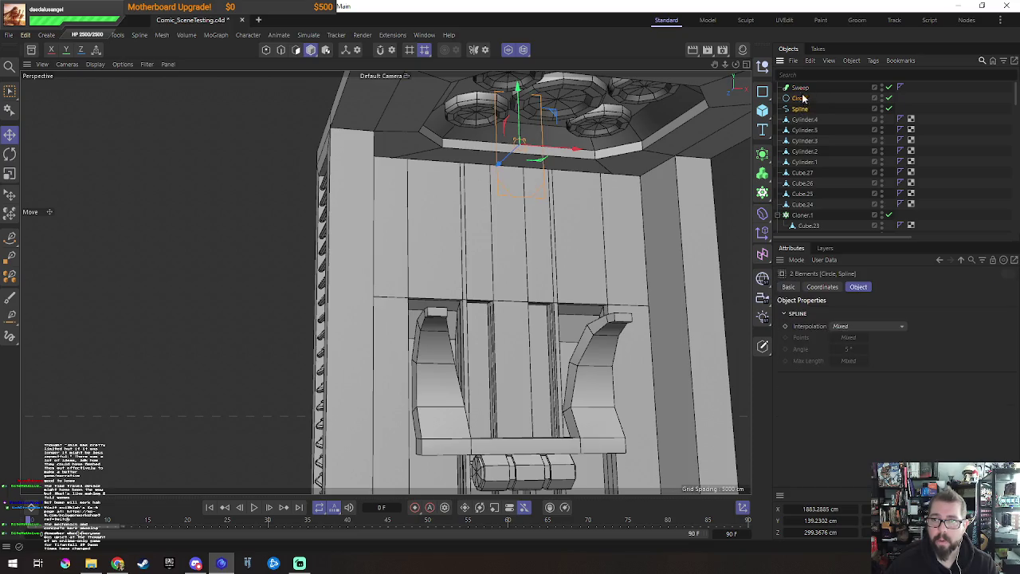
click(799, 88)
Step: Inspect the U-shaped tube from below and select its Spline path for point editing
scroll(494, 160, up, 3)
mouse_move(494, 160)
alt+mouse_down()
mouse_move(558, 161)
mouse_move(530, 195)
alt+mouse_up()
scroll(558, 162, down, 2)
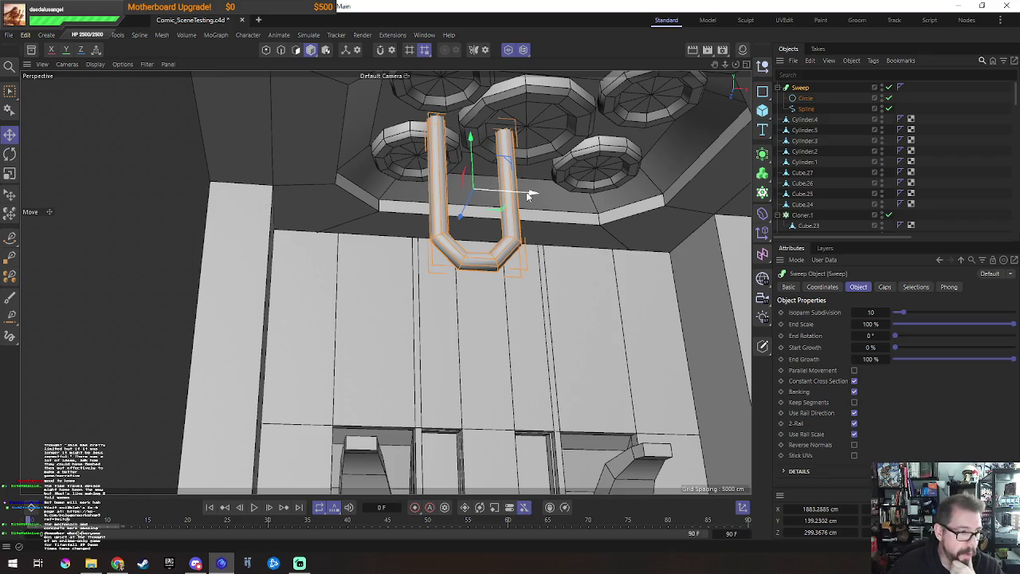
alt+drag(500, 173, 548, 209)
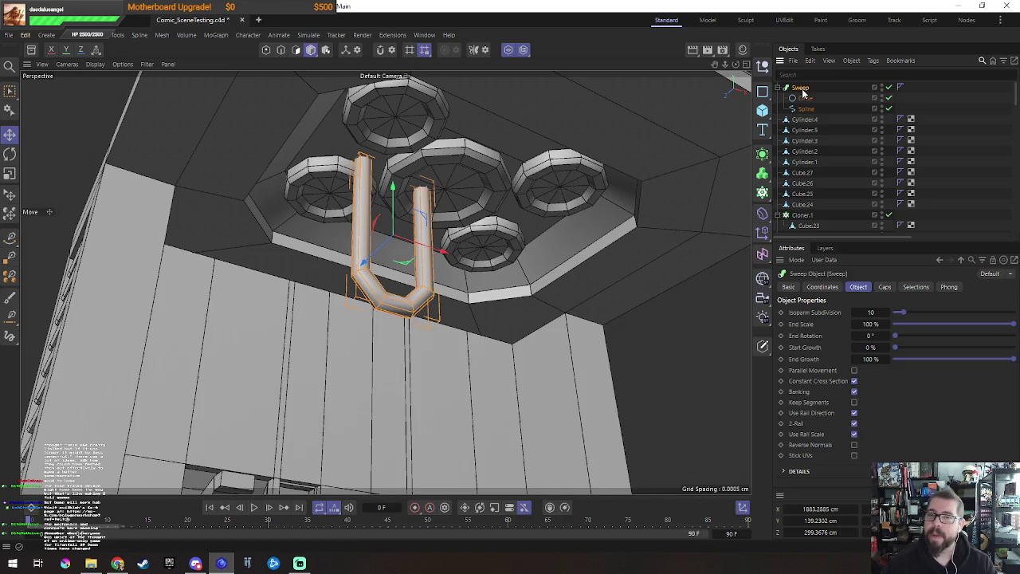
alt+drag(448, 197, 426, 231)
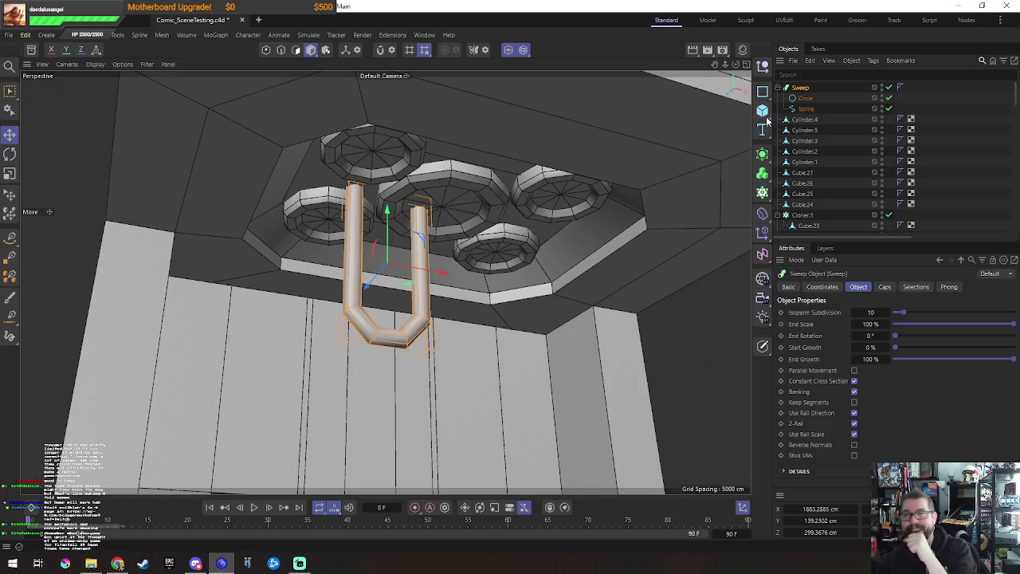
click(806, 109)
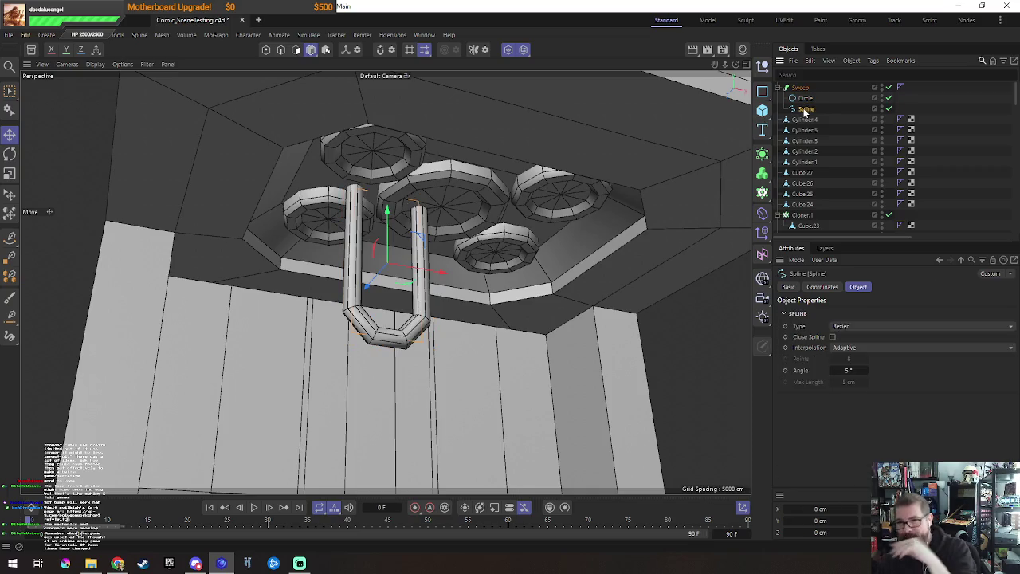
key(Return)
Step: Box-select the points at the U bend and view the scene in wireframe
click(10, 91)
alt+drag(401, 370, 374, 344)
mouse_move(299, 294)
mouse_down()
mouse_move(506, 417)
mouse_move(510, 383)
mouse_move(523, 369)
mouse_up()
key(n)
key(g)
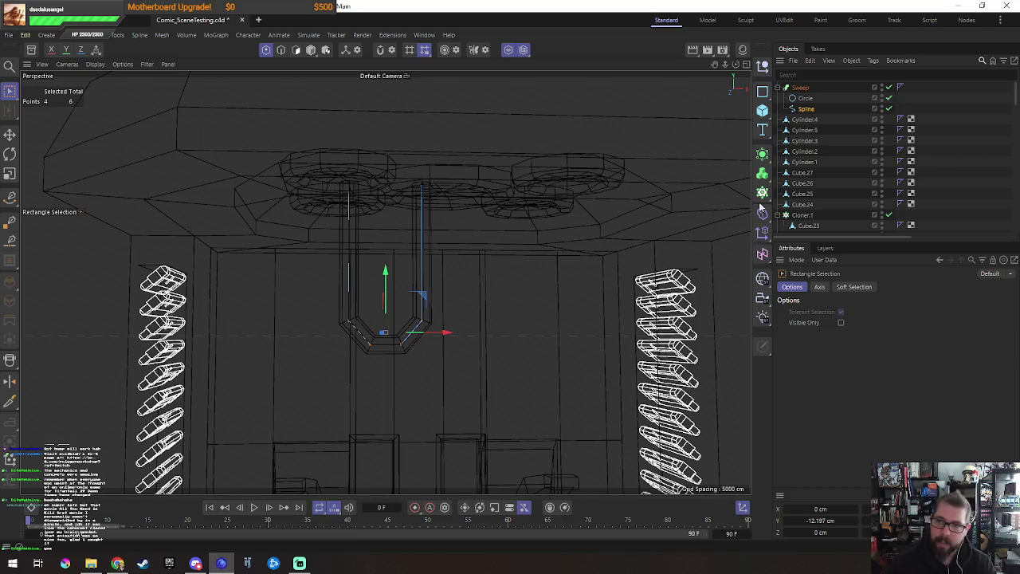
Step: Change the Spline Type to B-Spline
click(806, 110)
click(859, 327)
click(868, 375)
scroll(368, 349, up, 2)
scroll(371, 350, up, 2)
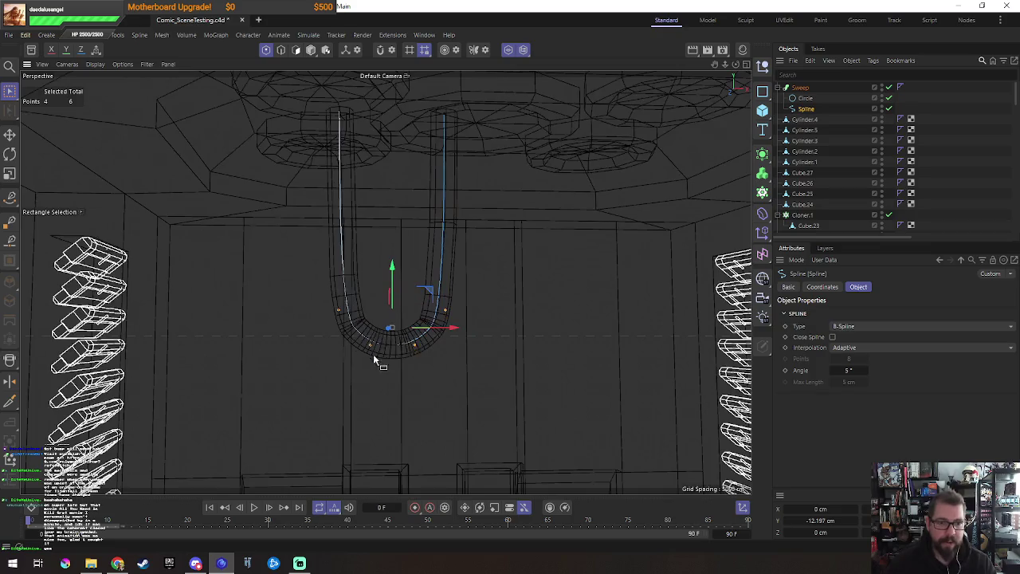
Step: Delete the two bottom points of the U spline
mouse_move(365, 342)
mouse_down()
mouse_move(423, 373)
mouse_move(479, 357)
mouse_move(455, 353)
mouse_move(447, 364)
mouse_up()
key(t)
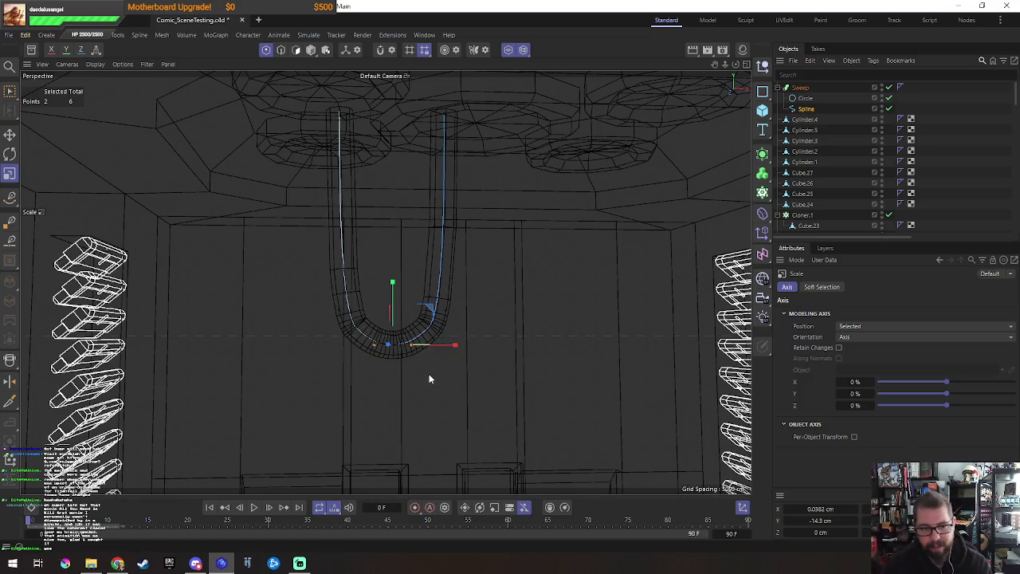
key(Delete)
key(0)
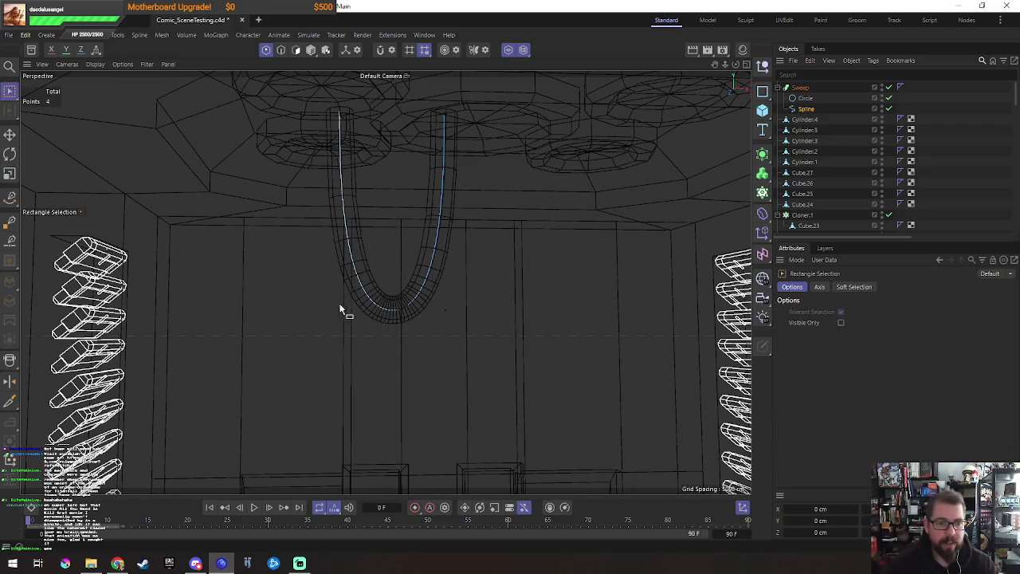
drag(324, 298, 389, 359)
Step: Insert a new point on the spline and lower the U's bottom point
click(515, 383)
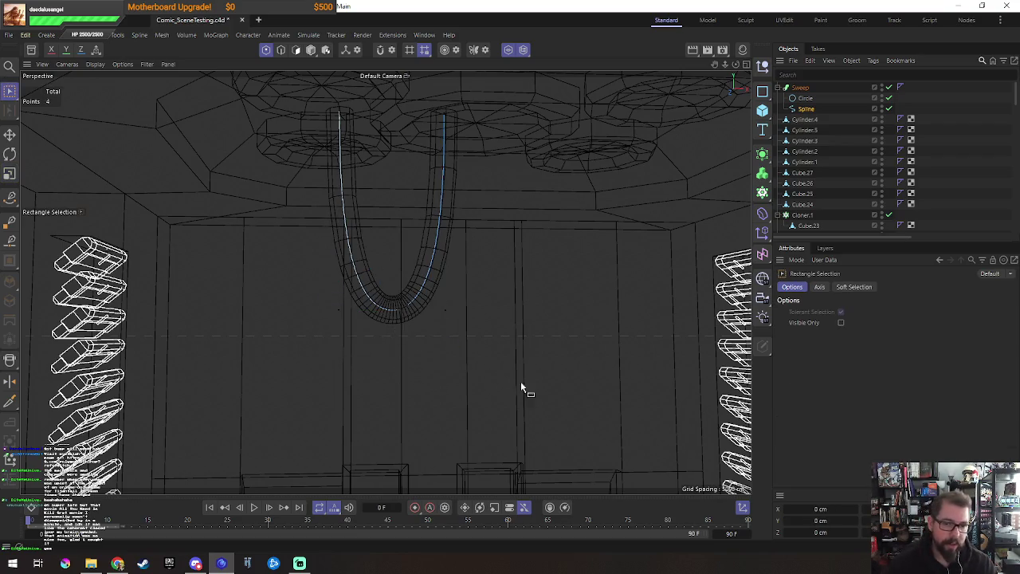
ctrl+click(451, 370)
mouse_move(391, 319)
mouse_down()
mouse_move(432, 406)
mouse_move(360, 339)
mouse_up()
click(401, 393)
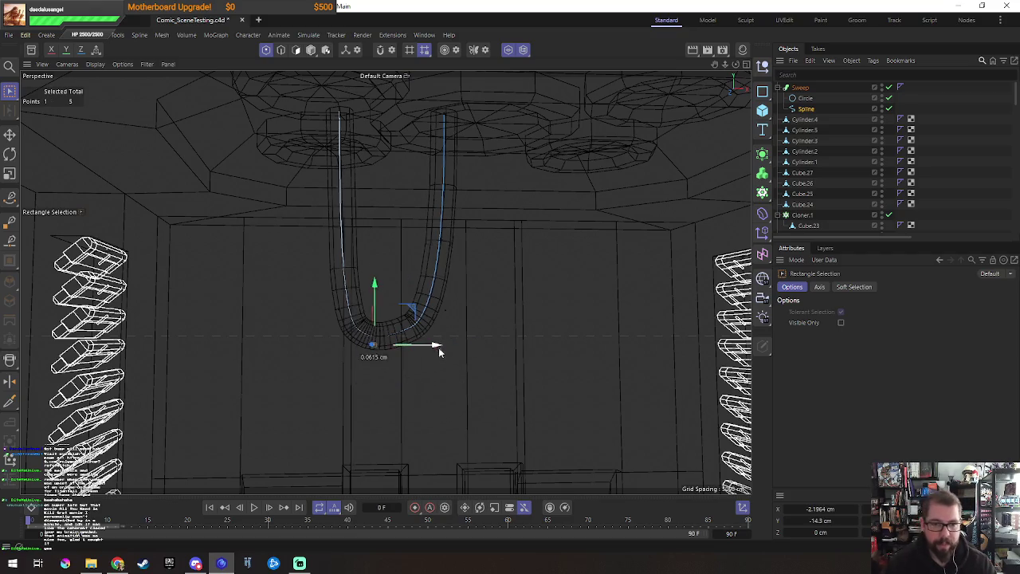
drag(460, 358, 446, 352)
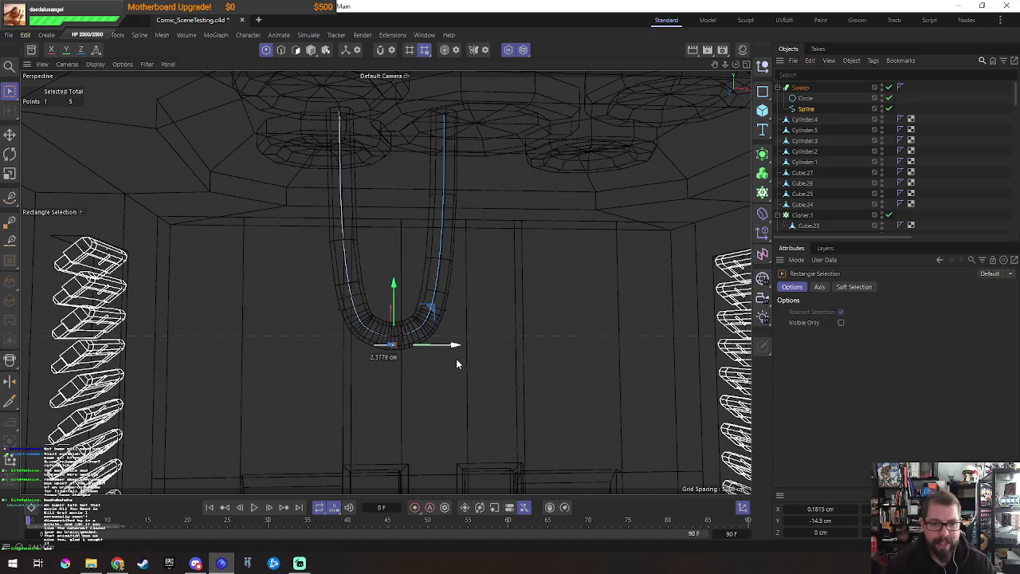
drag(395, 294, 392, 303)
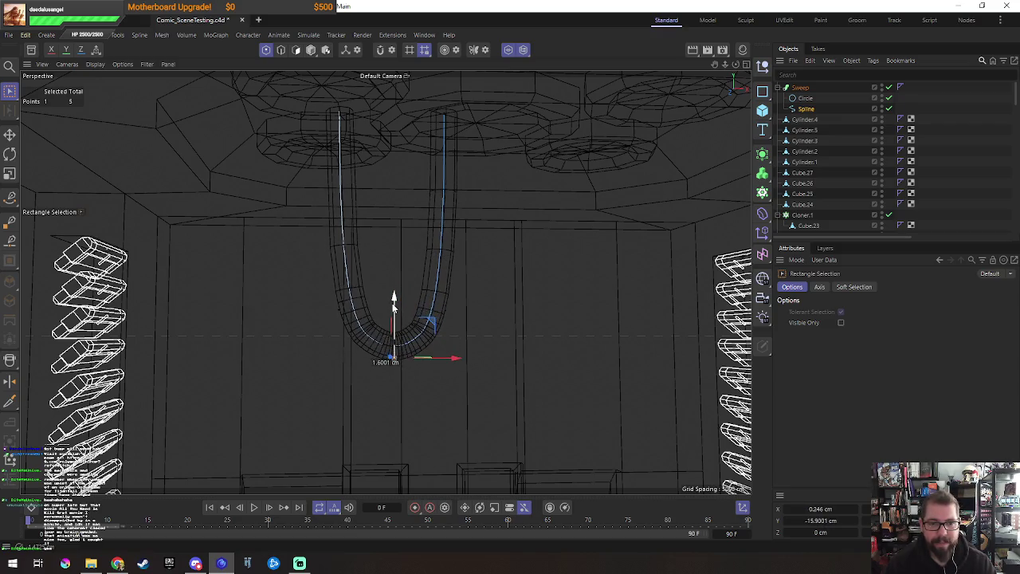
Step: Move two curve points vertically, then raise the Spline's Angle setting
drag(298, 339, 502, 282)
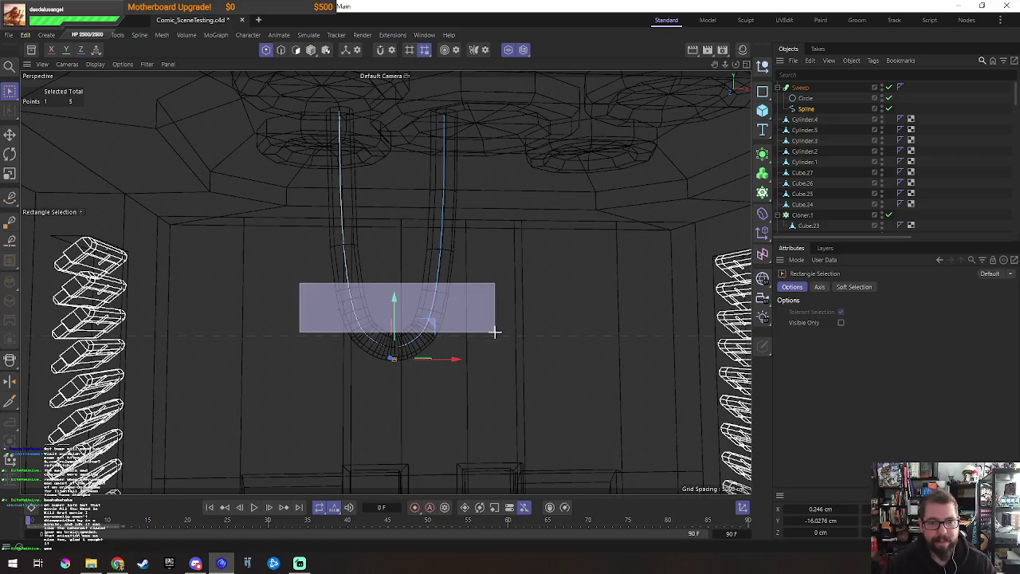
drag(391, 271, 392, 247)
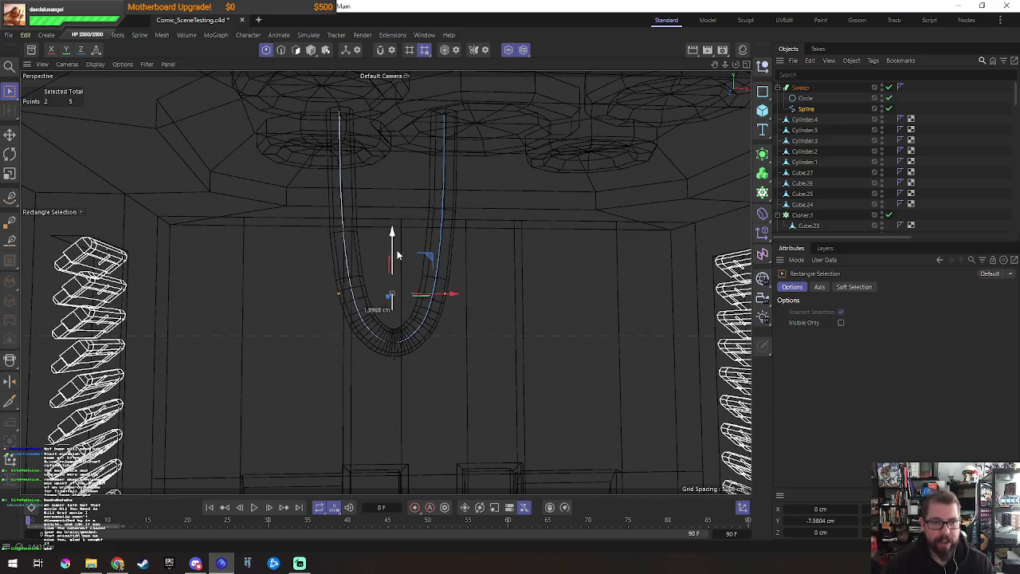
click(392, 358)
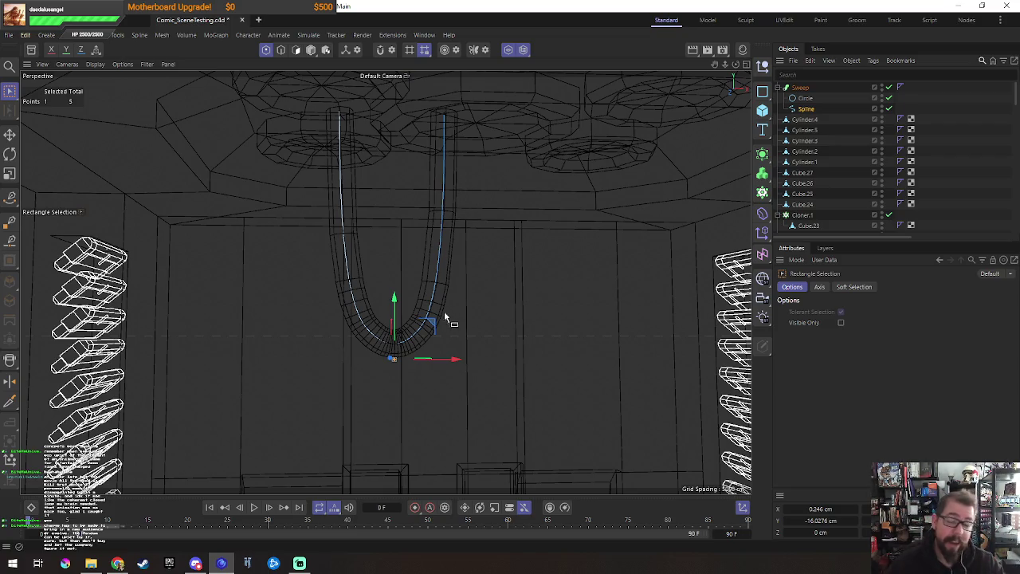
click(805, 109)
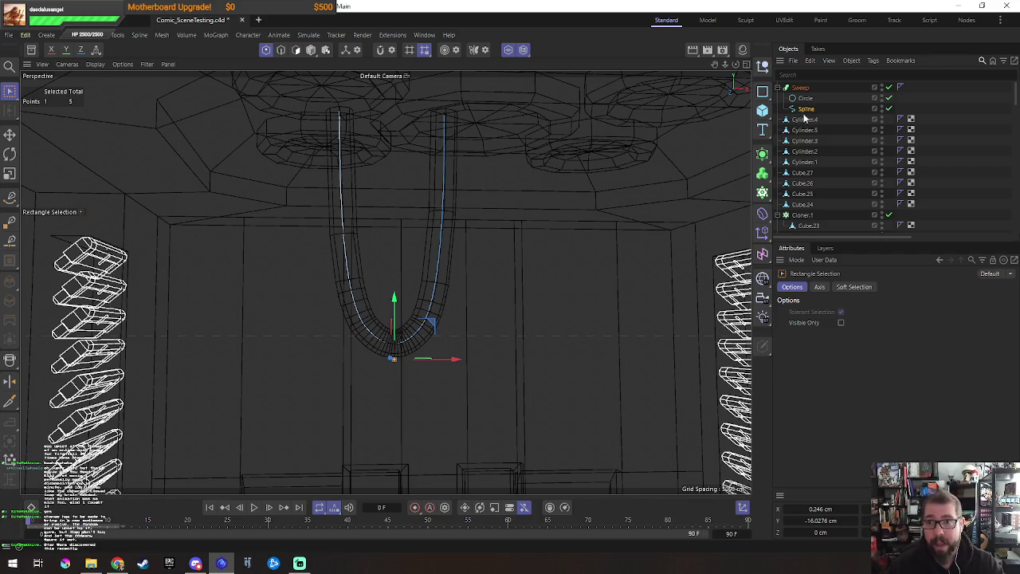
mouse_move(866, 370)
mouse_down()
mouse_move(885, 371)
mouse_move(867, 370)
mouse_up()
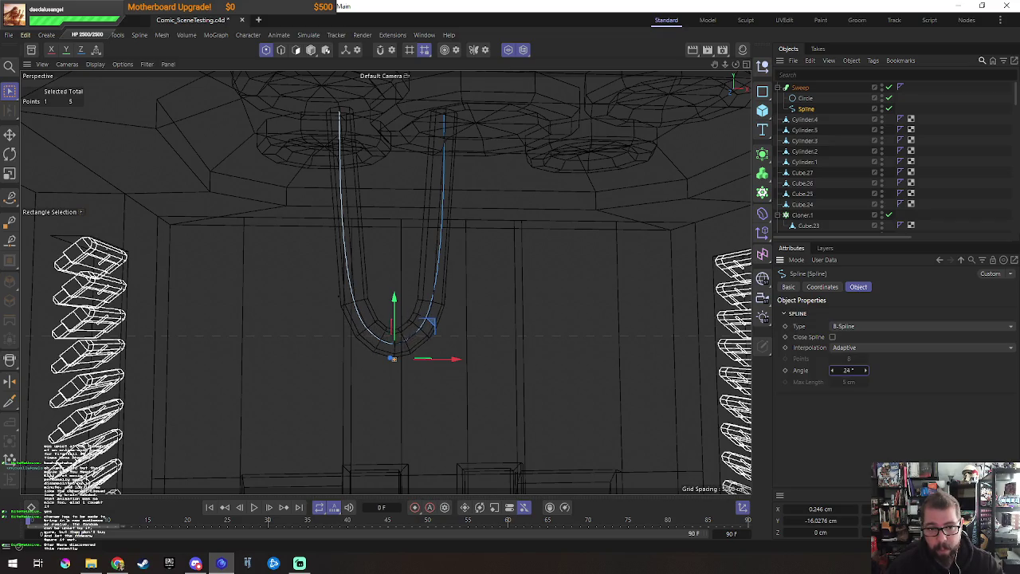
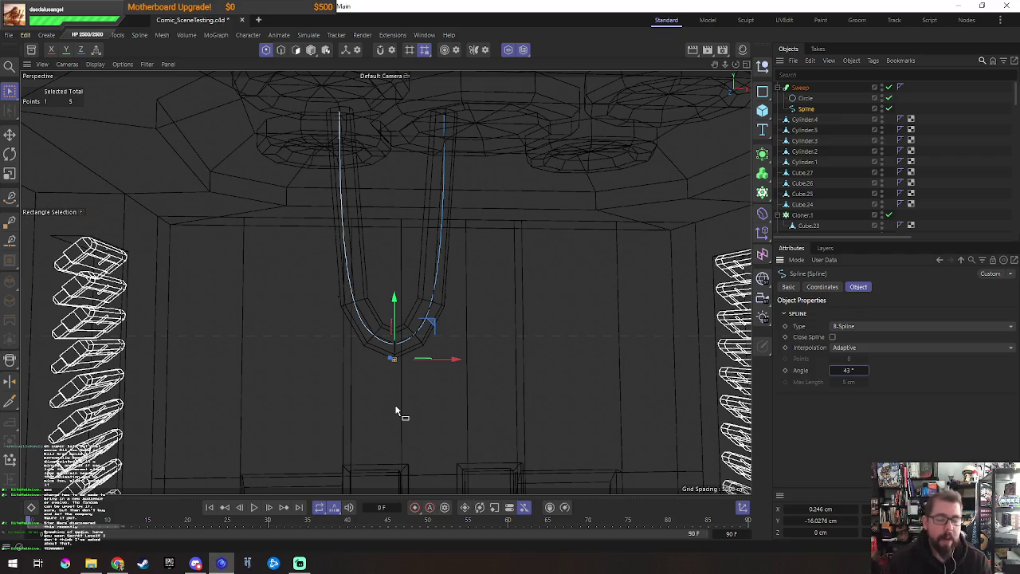
Step: Raise the U-pipe spline's bottom point about 2 cm to Y -13.92 cm, then return to model mode
drag(393, 302, 398, 291)
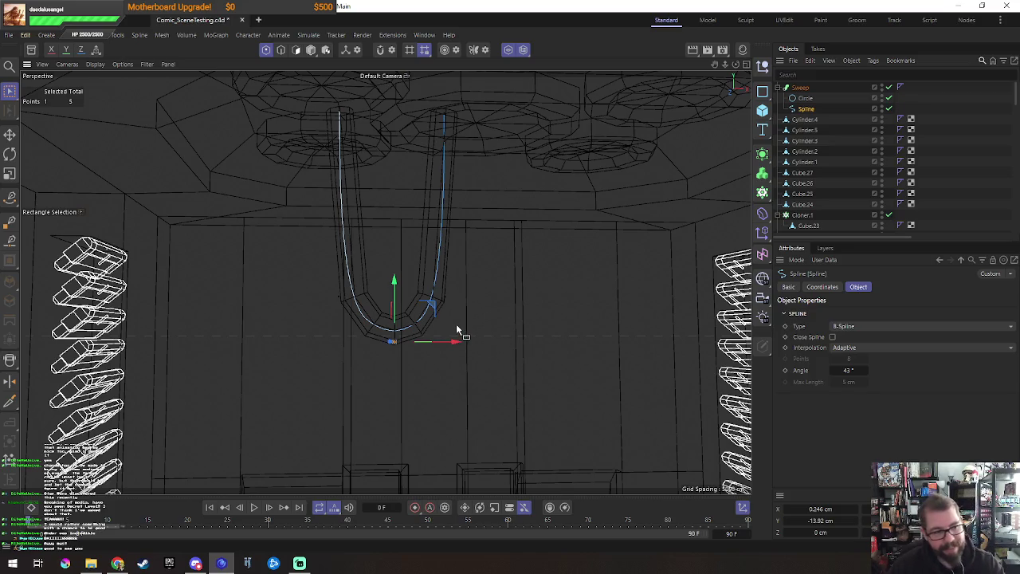
key(Return)
alt+drag(444, 255, 443, 269)
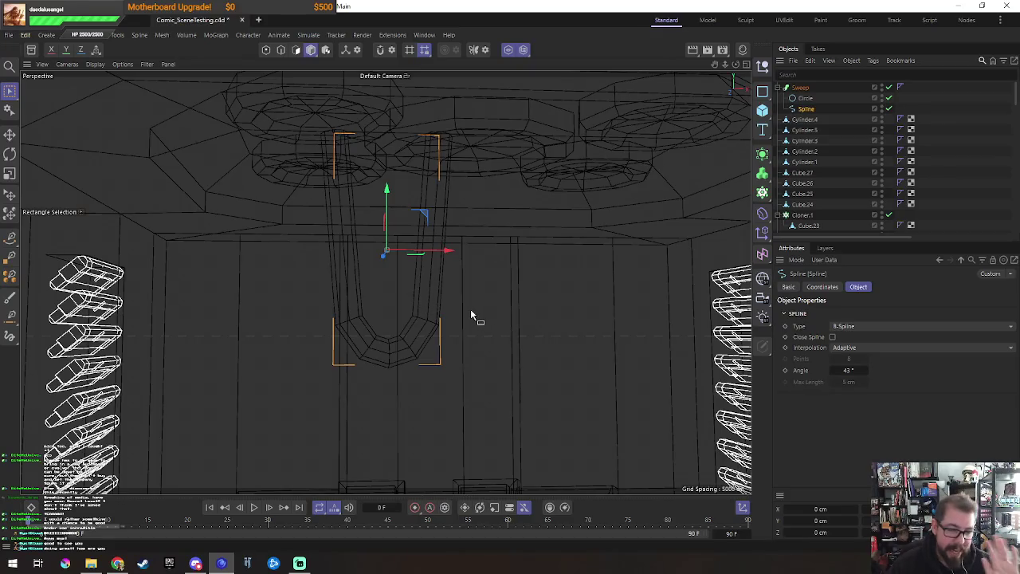
Step: Select the U-shaped pipe Sweep in a single perspective view looking up at it
middle_click(399, 263)
middle_click(342, 237)
middle_click(342, 236)
middle_click(357, 241)
alt+drag(401, 331, 531, 285)
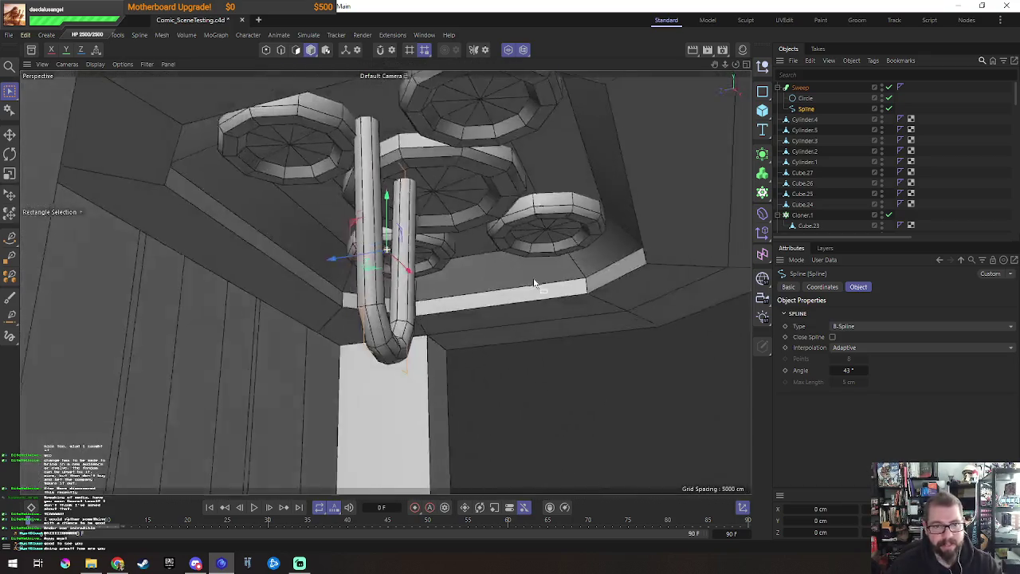
click(800, 87)
key(e)
Step: Rotate the Sweep under the ceiling fixture and duplicate it as Sweep.1
mouse_move(345, 259)
alt+mouse_down()
mouse_move(423, 306)
mouse_move(408, 266)
mouse_move(403, 287)
mouse_move(461, 265)
alt+mouse_up()
key(r)
key(e)
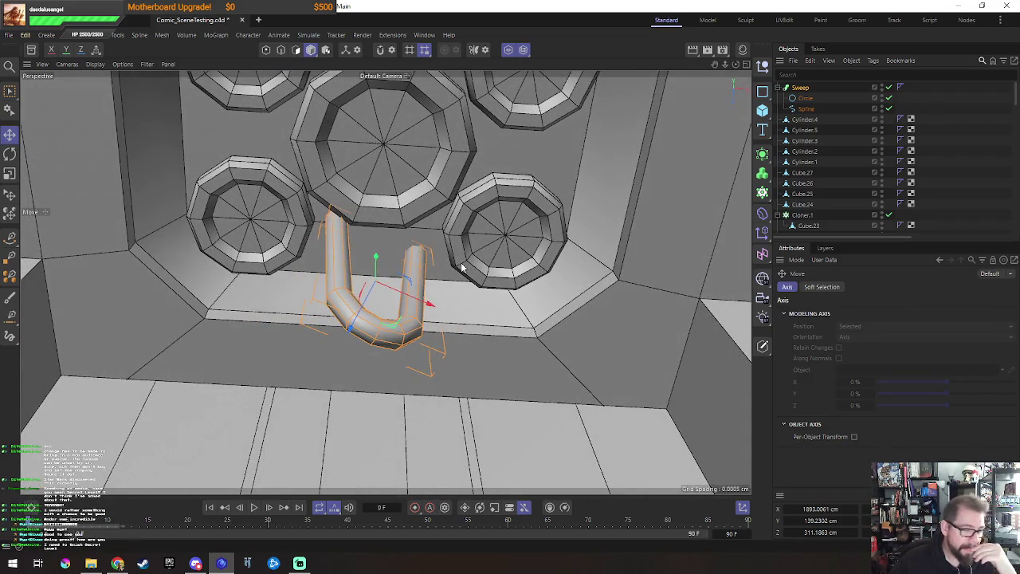
mouse_move(416, 288)
alt+mouse_down()
mouse_move(411, 273)
mouse_move(484, 291)
mouse_move(387, 382)
mouse_move(378, 351)
mouse_move(462, 351)
alt+mouse_up()
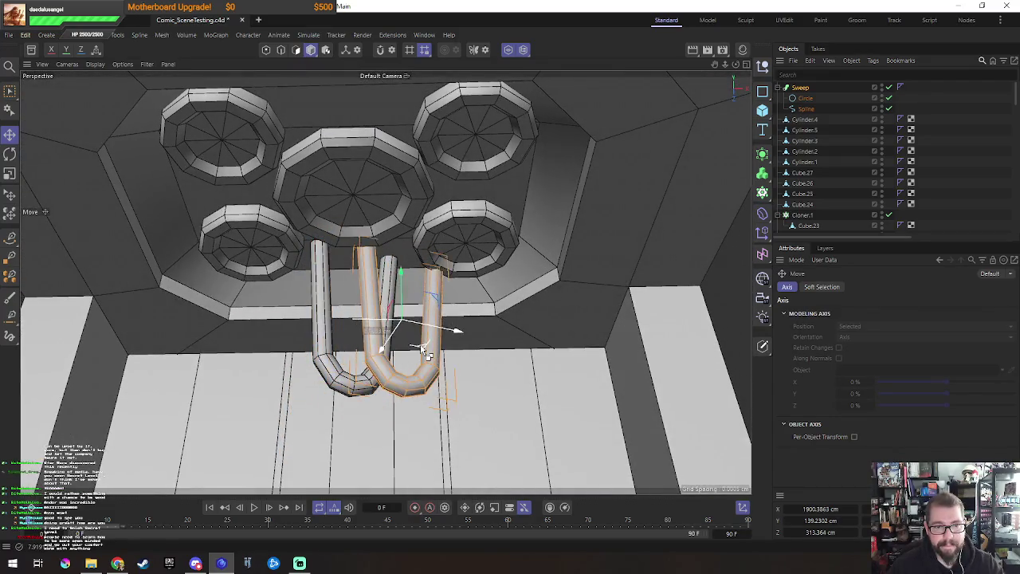
Step: Rotate Sweep.1 around its vertical axis and raise it into place beside the original
key(r)
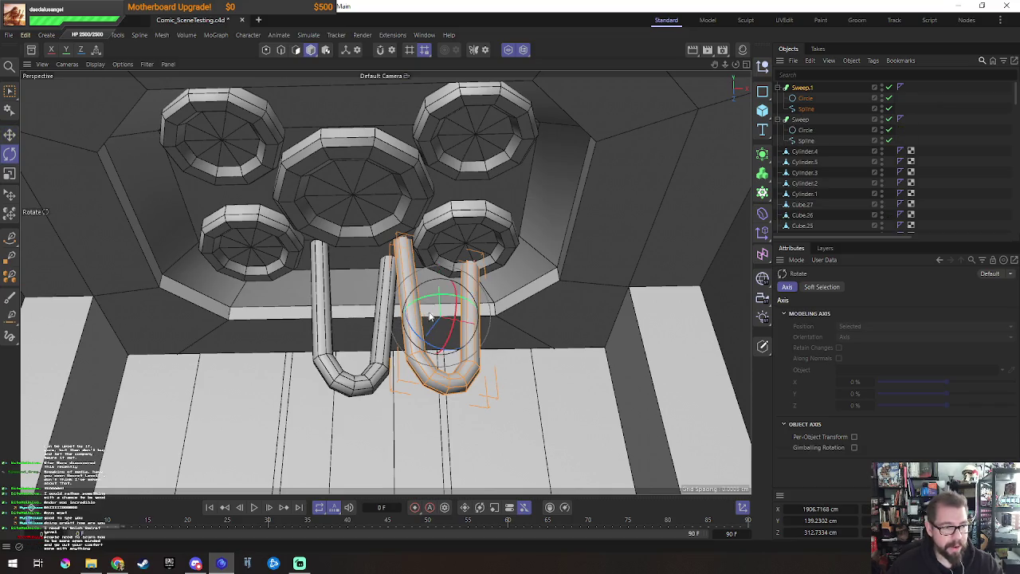
drag(468, 301, 435, 296)
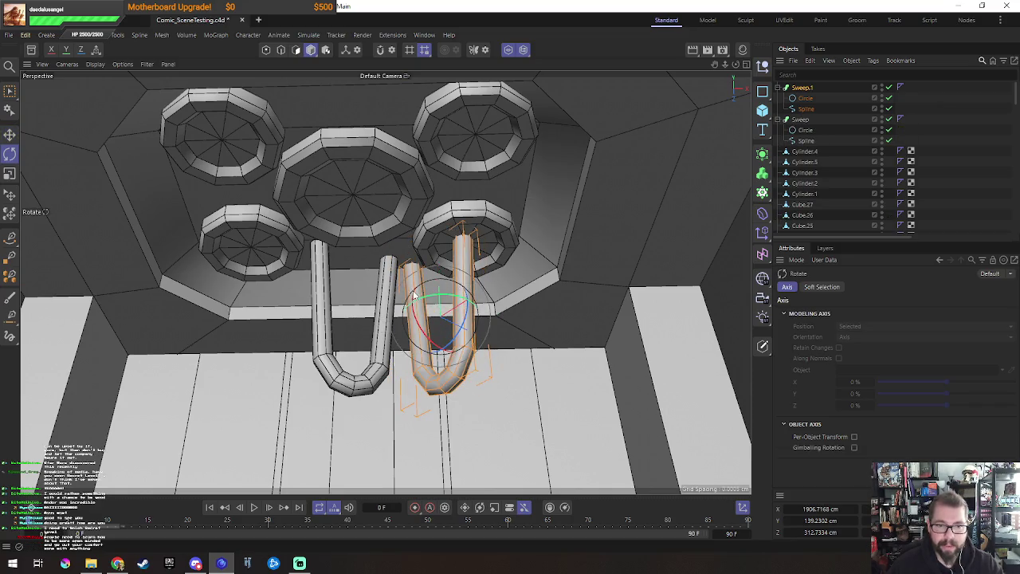
key(e)
mouse_move(494, 317)
mouse_down()
mouse_move(482, 286)
mouse_move(498, 284)
mouse_move(541, 228)
mouse_move(444, 309)
mouse_move(600, 294)
mouse_move(659, 309)
mouse_move(487, 285)
mouse_up()
key(r)
key(e)
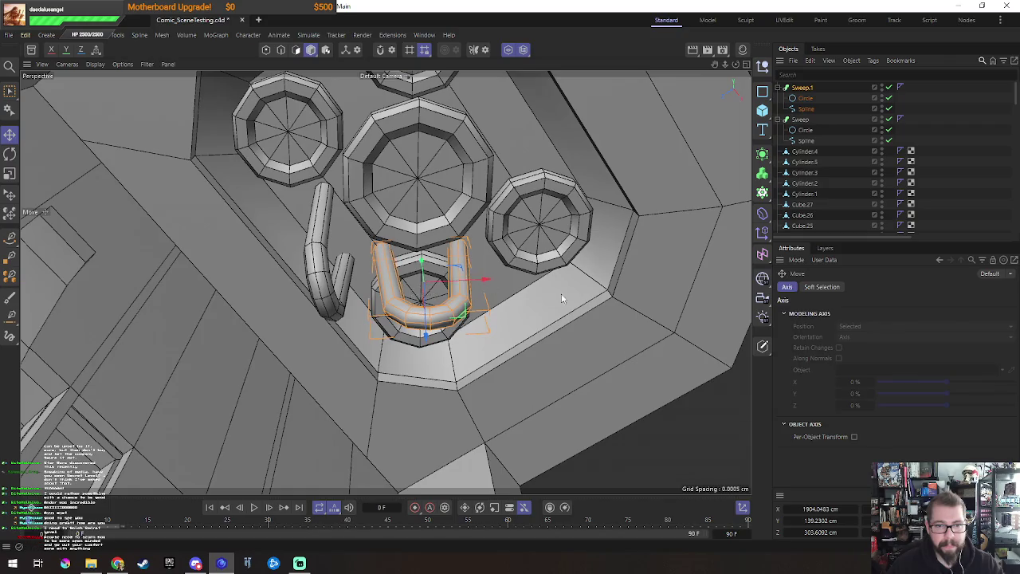
alt+drag(560, 295, 763, 120)
Step: Raise the U-bend points of Sweep.1's spline, then duplicate it as Sweep.2 and select its spline
click(806, 109)
key(0)
drag(382, 316, 501, 406)
mouse_move(425, 319)
mouse_down()
mouse_move(423, 263)
mouse_move(477, 319)
mouse_move(510, 319)
mouse_move(452, 317)
mouse_move(509, 287)
mouse_move(478, 346)
mouse_move(434, 342)
mouse_up()
key(e)
click(446, 307)
click(807, 108)
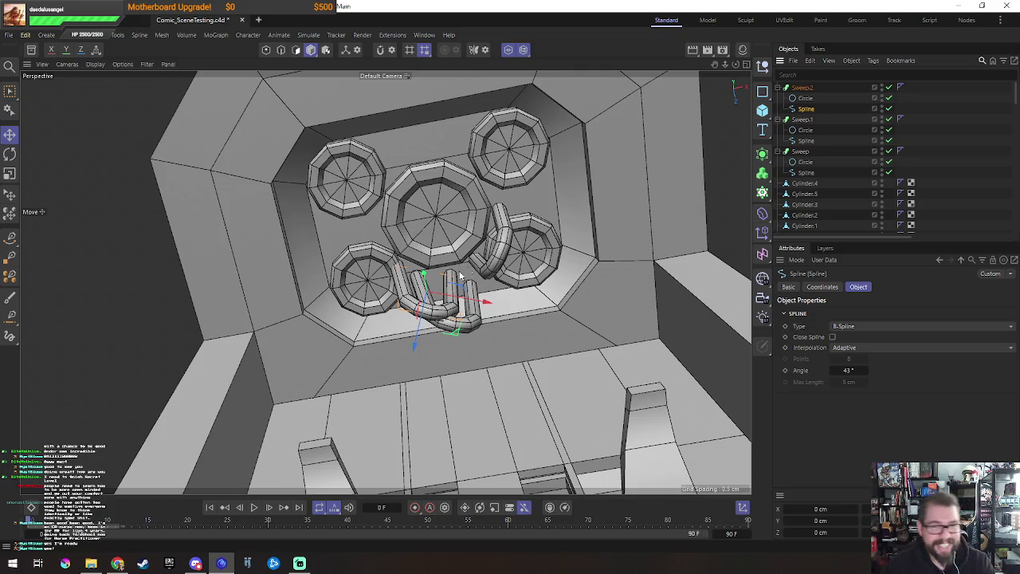
Step: Delete the top point of Sweep.2's spline and select its new end point
alt+drag(449, 278, 459, 304)
key(Return)
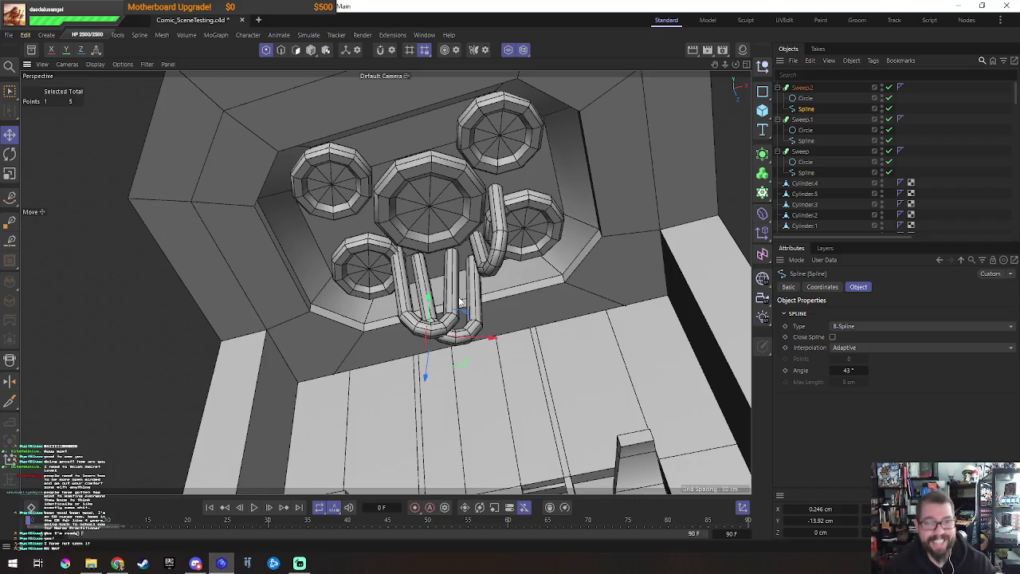
alt+drag(506, 279, 512, 322)
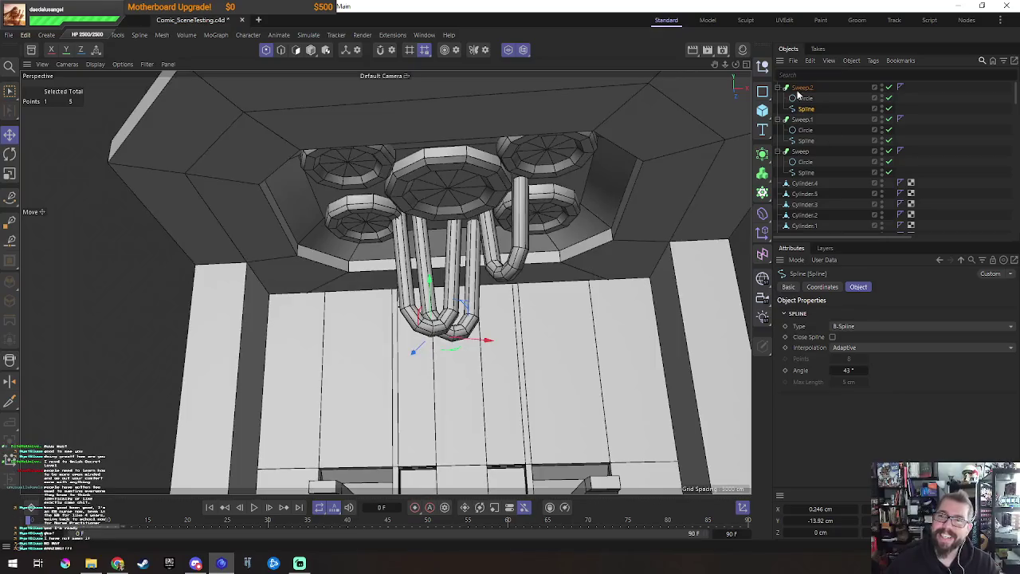
mouse_move(462, 287)
alt+mouse_down()
mouse_move(434, 250)
mouse_move(468, 293)
alt+mouse_up()
key(0)
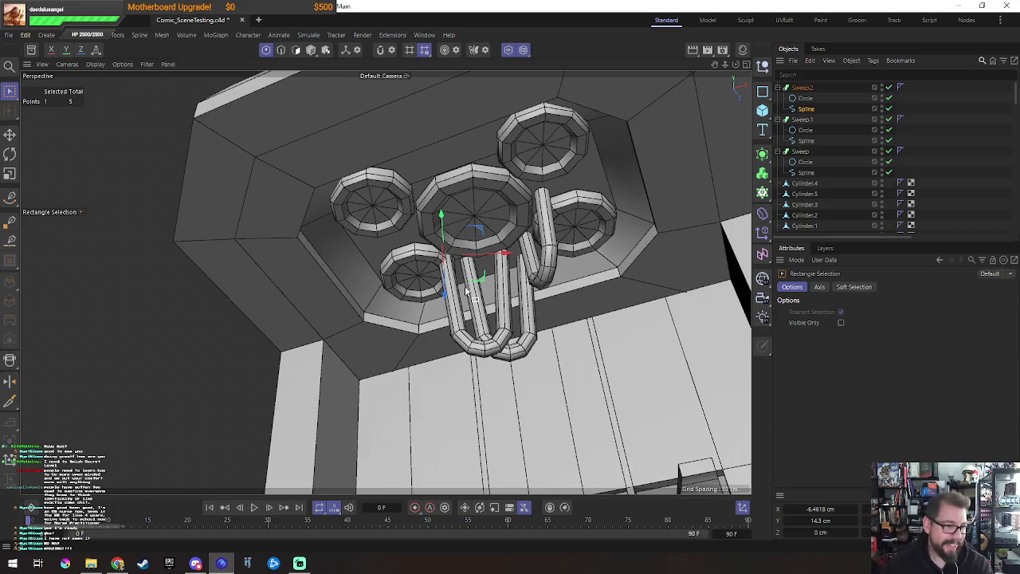
key(Delete)
drag(478, 397, 420, 311)
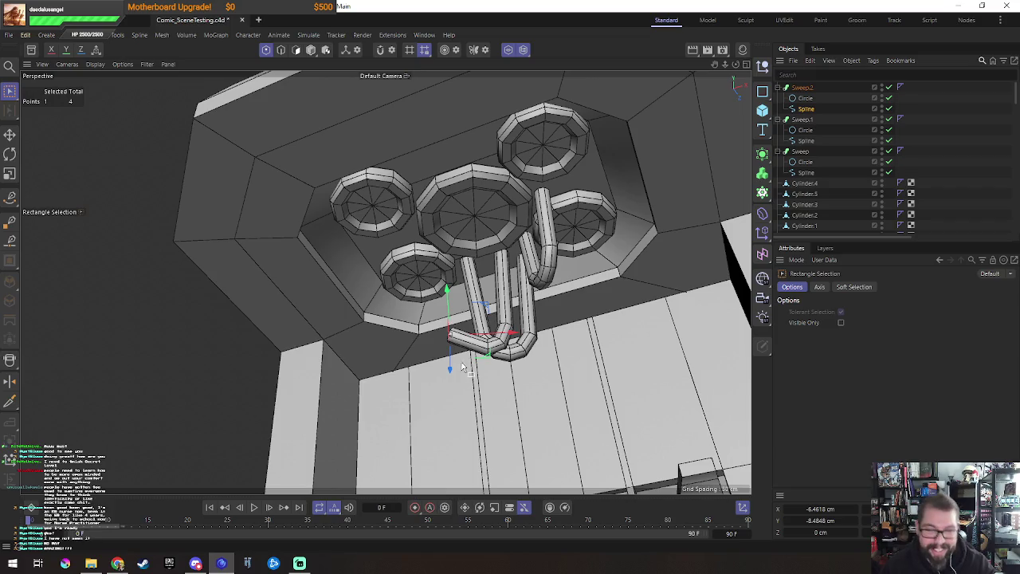
Step: Reposition the end point in Top view, then lower it to about -20 cm in perspective
mouse_move(562, 343)
alt+mouse_down()
mouse_move(553, 398)
mouse_move(542, 335)
mouse_move(562, 358)
mouse_move(603, 357)
mouse_move(548, 367)
mouse_move(546, 357)
mouse_move(579, 364)
alt+mouse_up()
middle_click(561, 308)
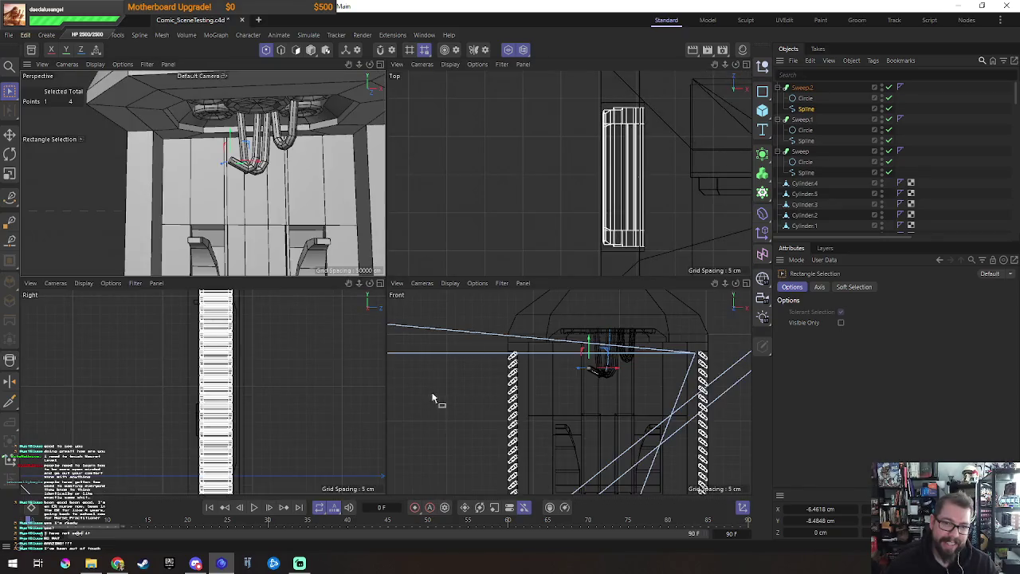
middle_click(617, 182)
alt+middle_drag(585, 239, 387, 247)
scroll(581, 363, down, 1)
scroll(581, 362, up, 3)
scroll(622, 314, up, 2)
key(e)
drag(448, 293, 515, 264)
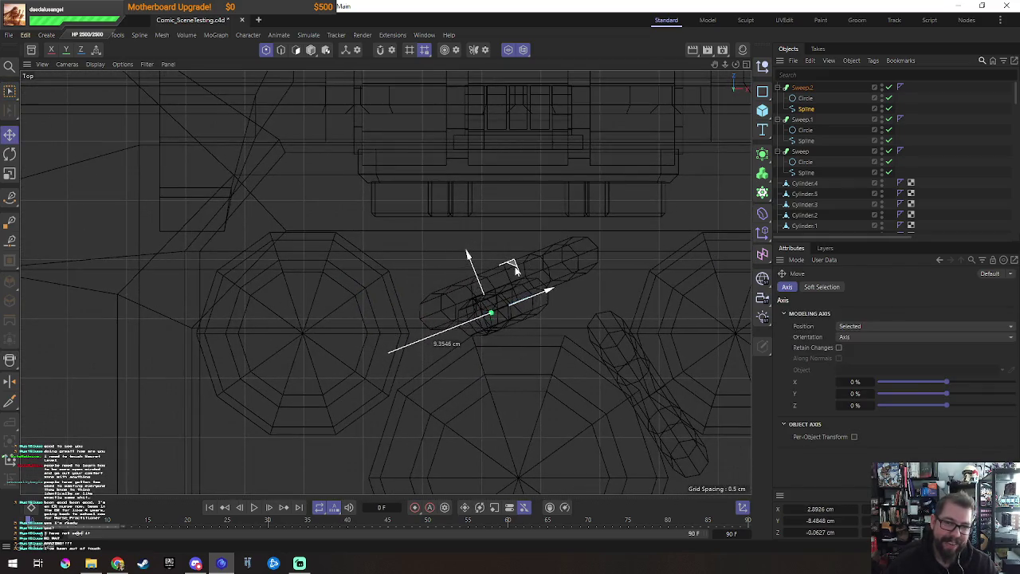
middle_click(515, 264)
middle_click(239, 183)
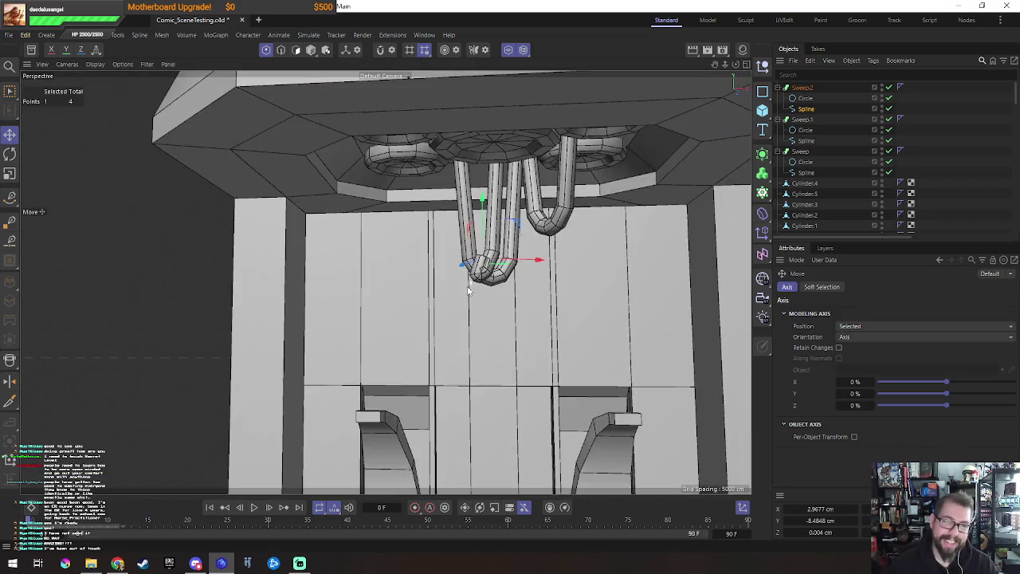
scroll(486, 262, up, 3)
mouse_move(494, 227)
mouse_down()
mouse_move(494, 309)
mouse_move(527, 307)
mouse_move(587, 334)
mouse_move(471, 359)
mouse_move(535, 392)
mouse_up()
Step: Lower the remaining tail and bend points to lengthen the pipe below the U-bends
key(space)
click(484, 291)
drag(492, 315, 489, 366)
click(522, 296)
mouse_move(528, 261)
mouse_down()
mouse_move(542, 335)
mouse_move(584, 298)
mouse_move(424, 277)
mouse_move(486, 403)
mouse_move(493, 248)
mouse_up()
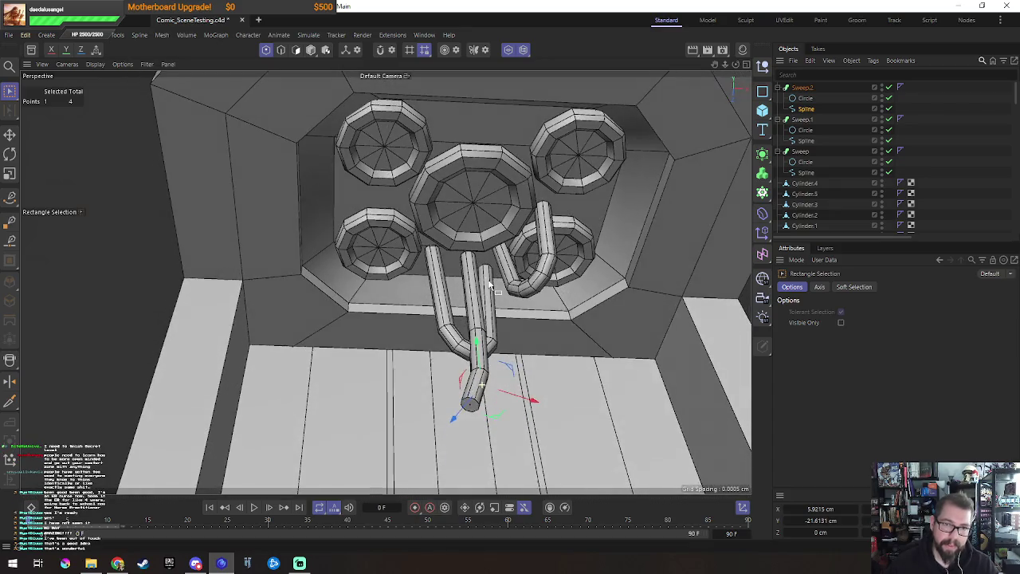
alt+drag(492, 317, 474, 247)
Step: Nudge a Sweep.2 spline point, then rectangle-select the points at the pipe end
key(e)
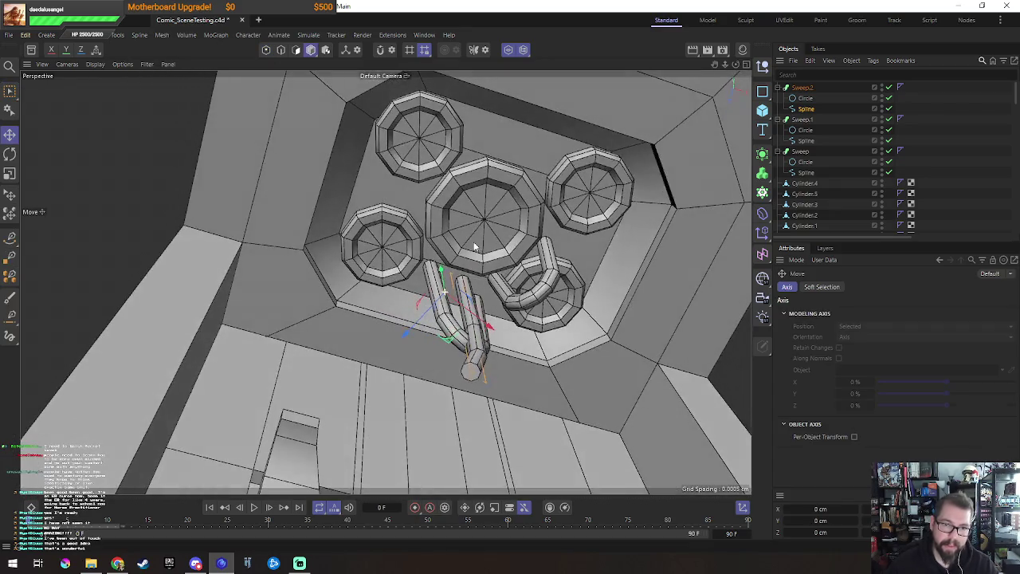
drag(443, 344, 450, 342)
mouse_move(470, 348)
mouse_down()
mouse_move(481, 368)
mouse_move(434, 424)
mouse_move(549, 349)
mouse_move(461, 324)
mouse_up()
key(0)
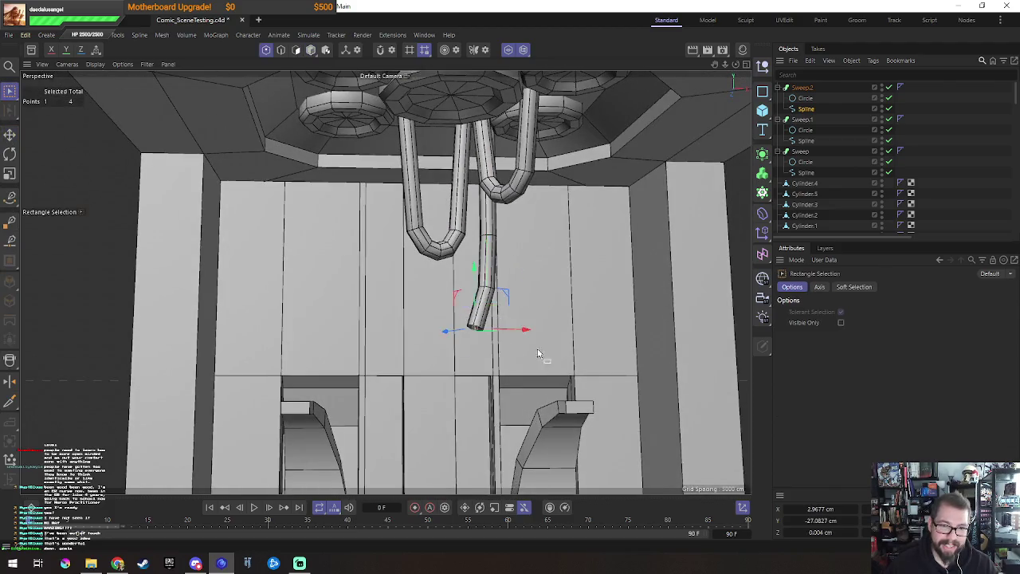
alt+drag(541, 355, 492, 294)
mouse_move(554, 393)
mouse_down()
mouse_move(443, 272)
mouse_move(492, 222)
mouse_up()
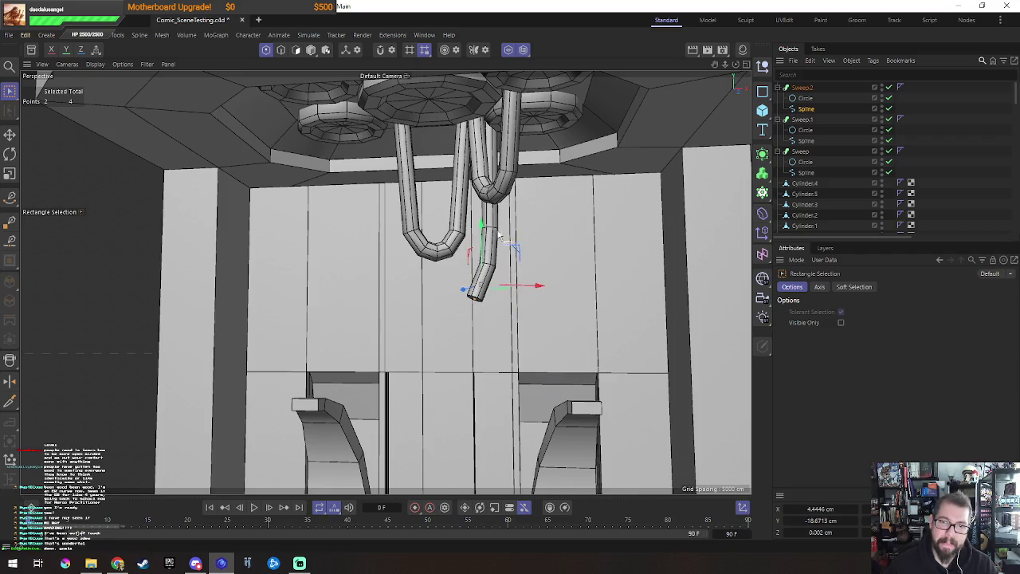
mouse_move(543, 356)
mouse_down()
mouse_move(449, 212)
mouse_move(483, 247)
mouse_up()
mouse_move(483, 294)
alt+mouse_down()
mouse_move(459, 337)
mouse_move(540, 351)
mouse_move(547, 326)
mouse_move(482, 287)
mouse_move(468, 297)
alt+mouse_up()
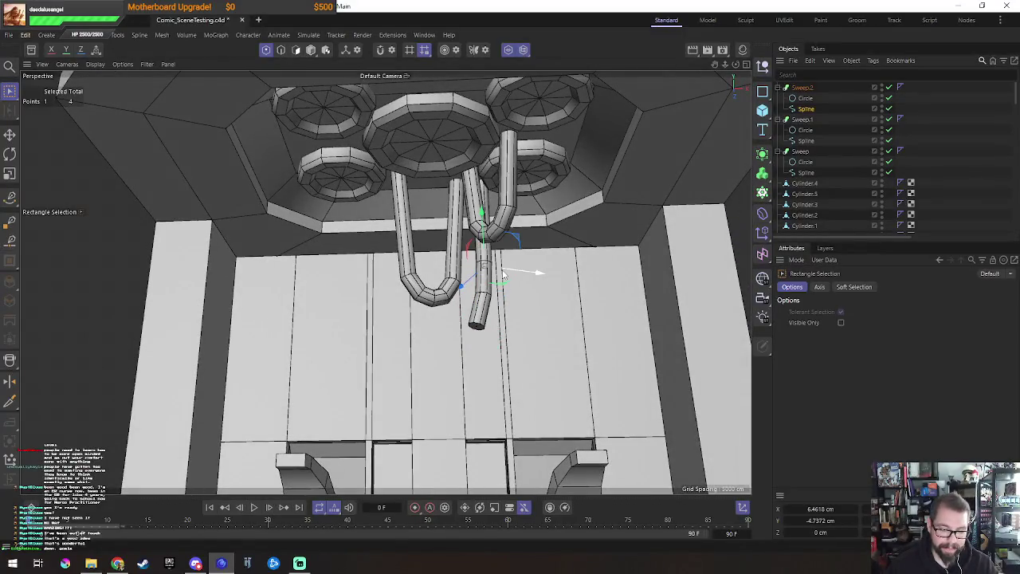
Step: Toggle see-through display to select a hidden spline point, then restore shaded view
key(n)
key(g)
drag(456, 306, 455, 306)
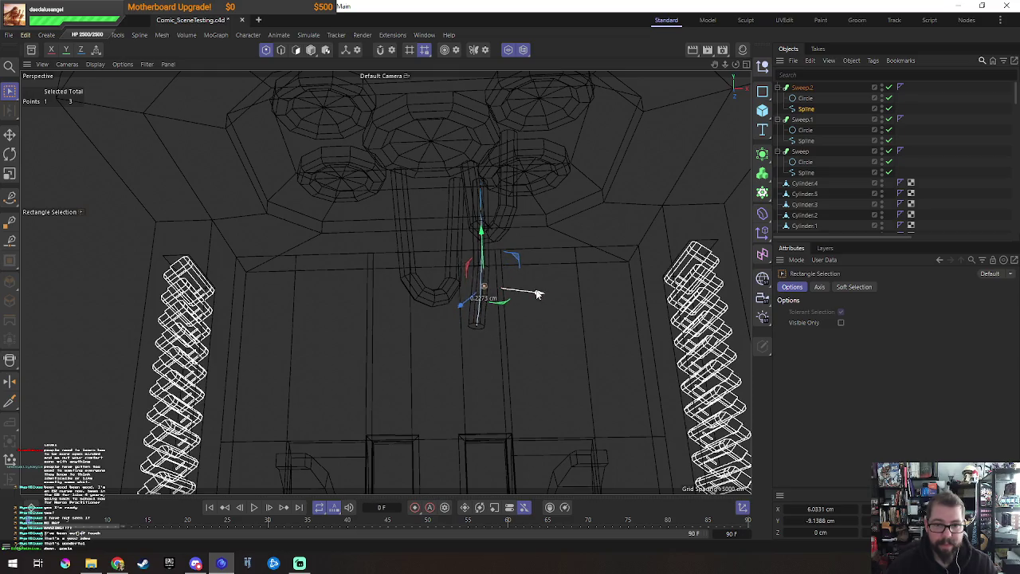
key(n)
key(b)
mouse_move(539, 293)
alt+mouse_down()
mouse_move(590, 275)
mouse_move(569, 264)
mouse_move(549, 279)
mouse_move(528, 347)
mouse_move(560, 287)
alt+mouse_up()
alt+right_drag(560, 287, 605, 228)
Step: Lower the pipe-end points to about Y -21.96 cm and shift them along X for a straight drop
key(Return)
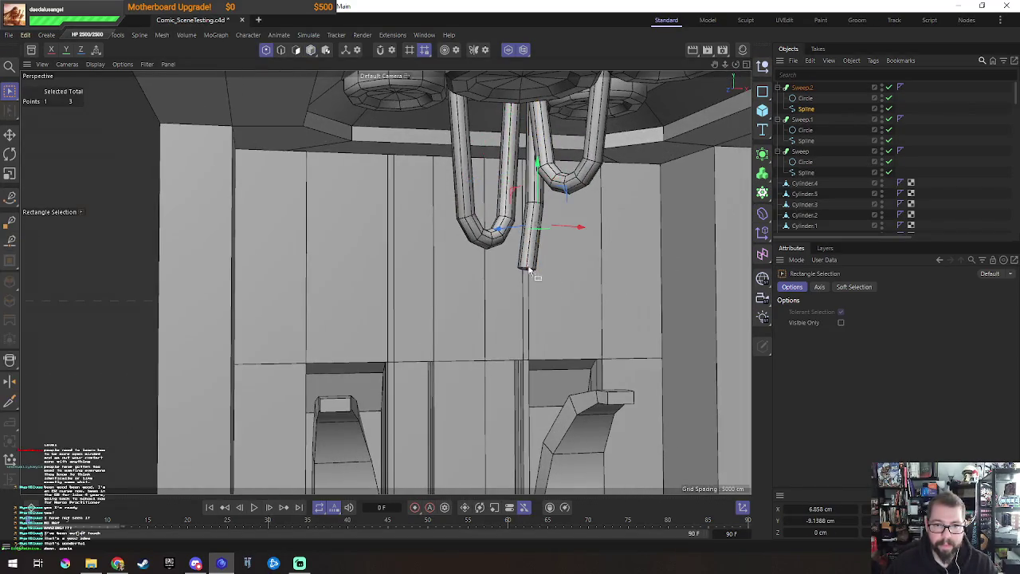
alt+drag(545, 290, 530, 263)
drag(526, 227, 526, 241)
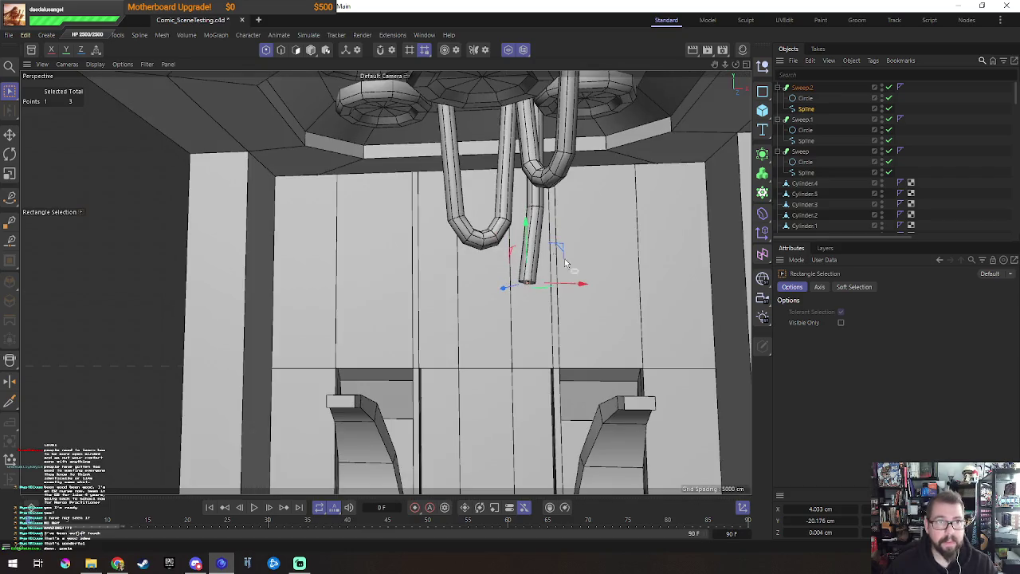
alt+drag(647, 300, 576, 285)
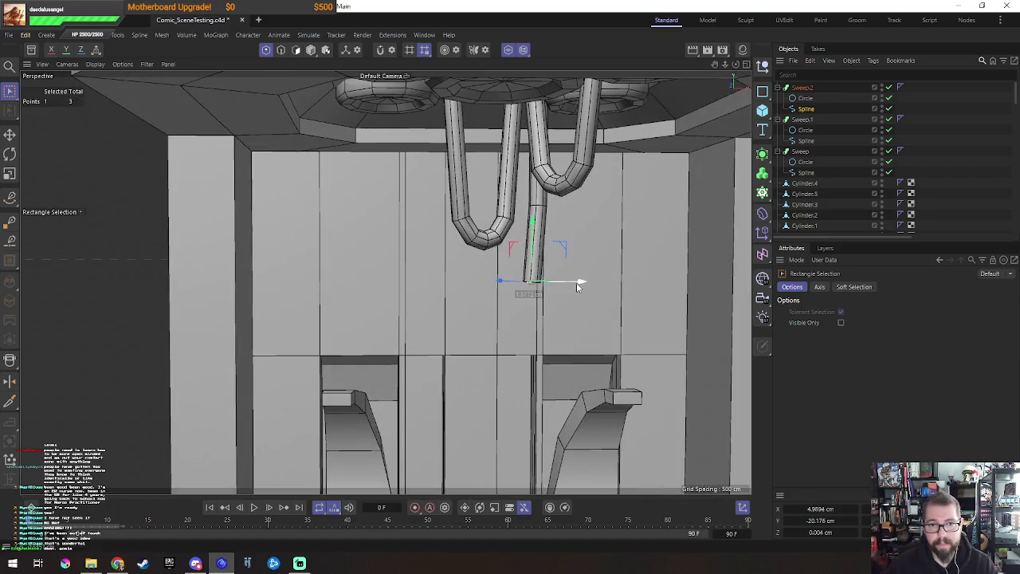
drag(532, 224, 532, 240)
mouse_move(508, 276)
alt+mouse_down()
mouse_move(494, 255)
mouse_move(511, 240)
mouse_move(681, 177)
alt+mouse_up()
click(804, 99)
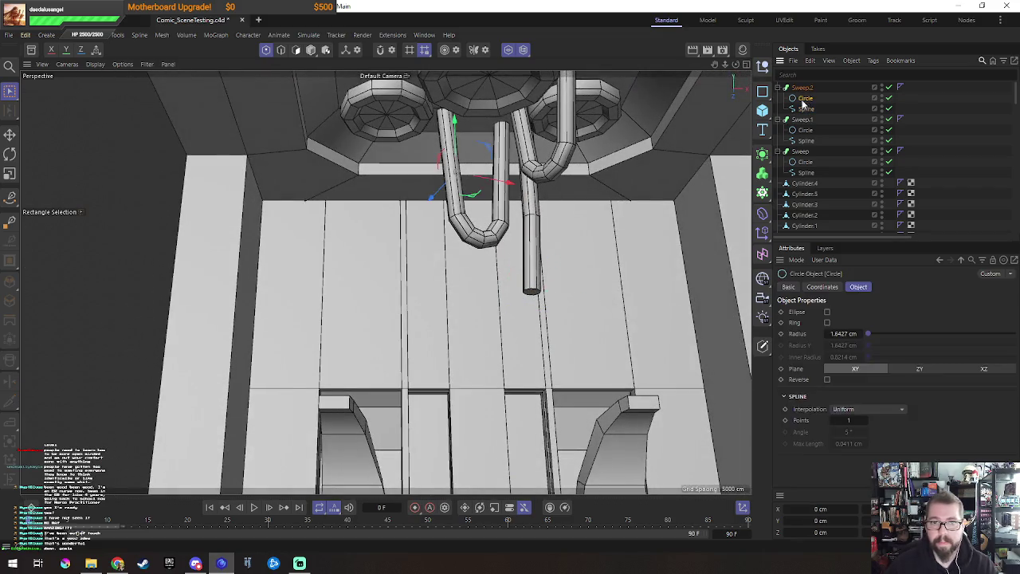
Step: Select the third pipe sweep and shift it slightly
key(t)
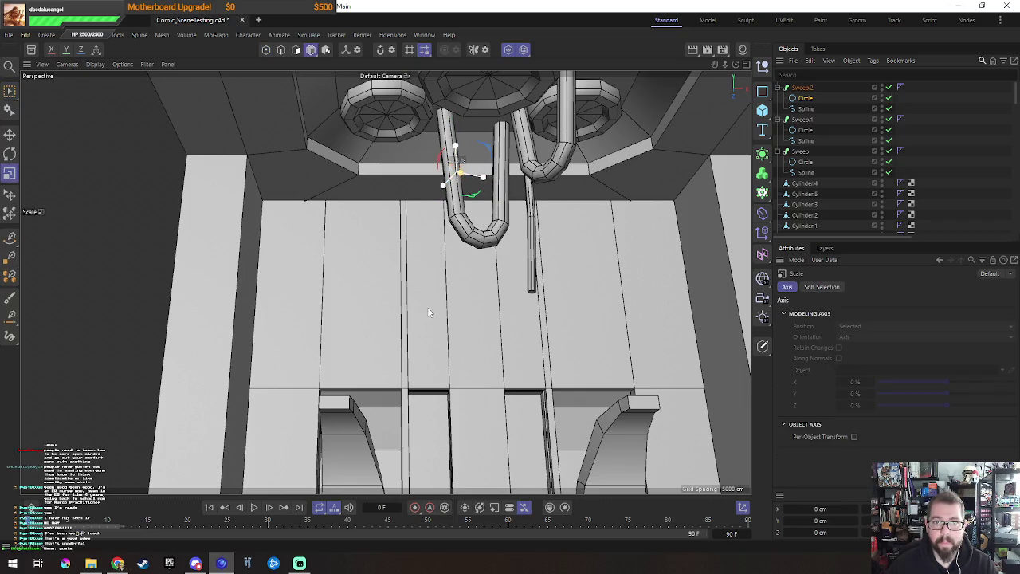
mouse_move(548, 188)
alt+mouse_down()
mouse_move(542, 227)
mouse_move(526, 227)
alt+mouse_up()
click(801, 87)
drag(442, 228, 436, 221)
mouse_move(514, 311)
alt+mouse_down()
mouse_move(383, 334)
mouse_move(433, 269)
mouse_move(478, 391)
mouse_move(516, 370)
mouse_move(518, 399)
alt+mouse_up()
Step: Duplicate the pipe, swing the copy around its pivot, and slide it right into place
ctrl+drag(446, 296, 362, 279)
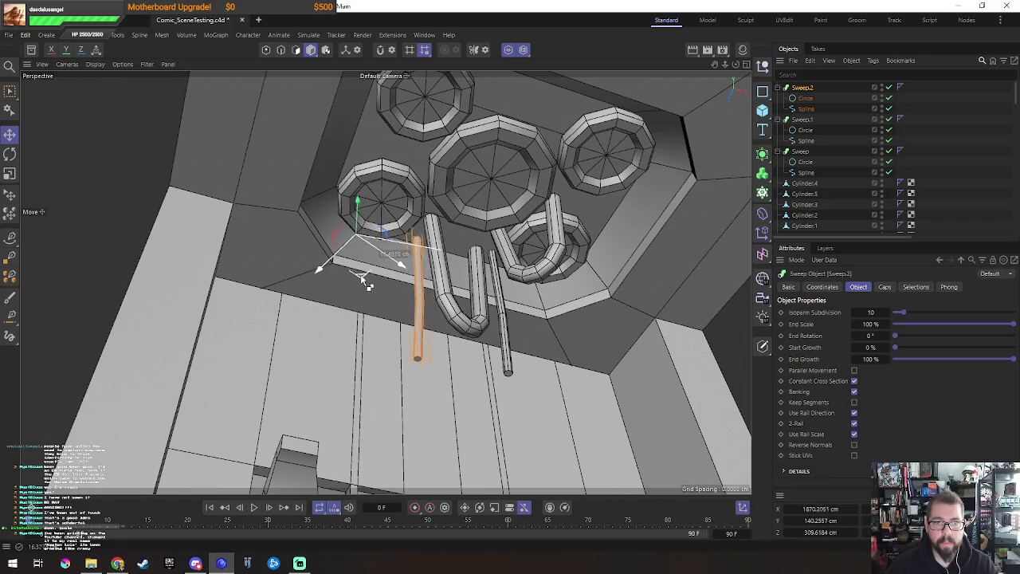
key(r)
drag(367, 209, 375, 239)
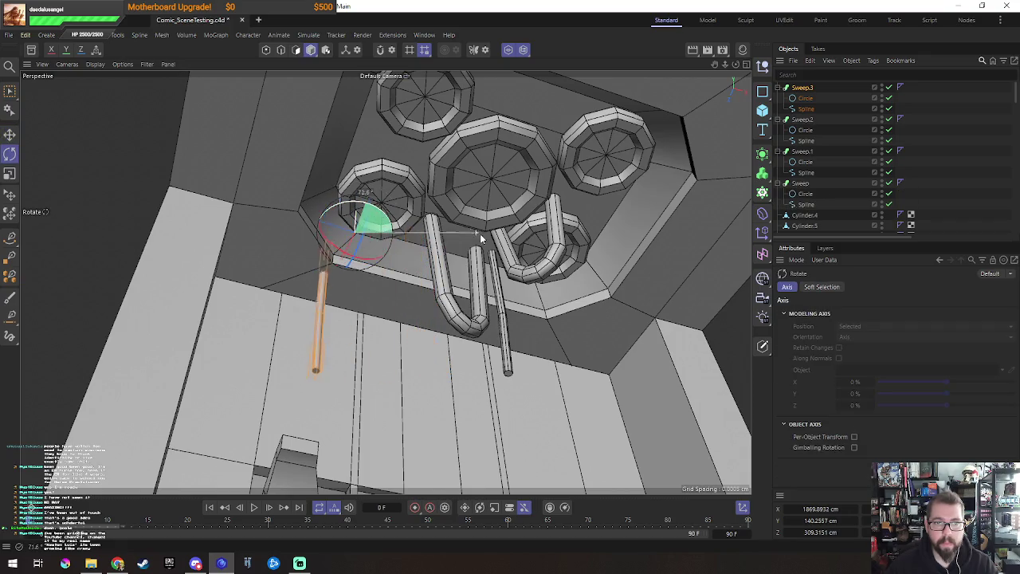
key(e)
mouse_move(311, 252)
mouse_down()
mouse_move(414, 239)
mouse_move(486, 257)
mouse_up()
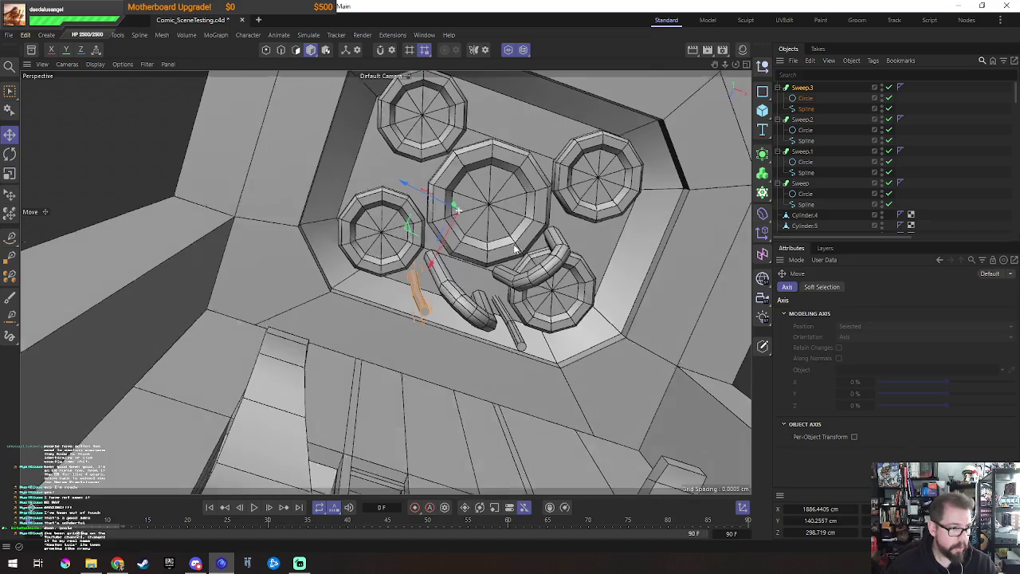
alt+drag(517, 248, 521, 299)
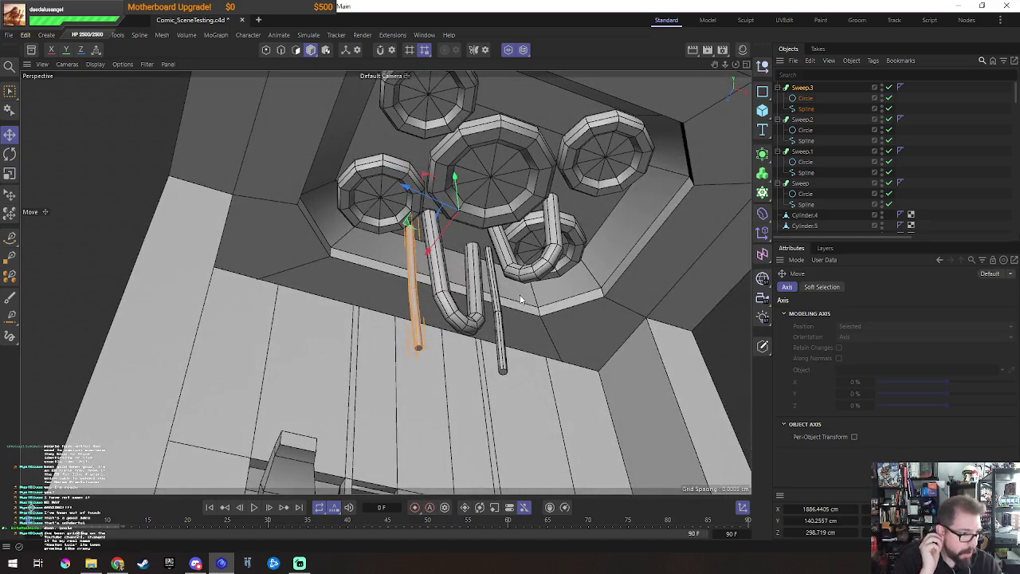
alt+drag(520, 299, 709, 189)
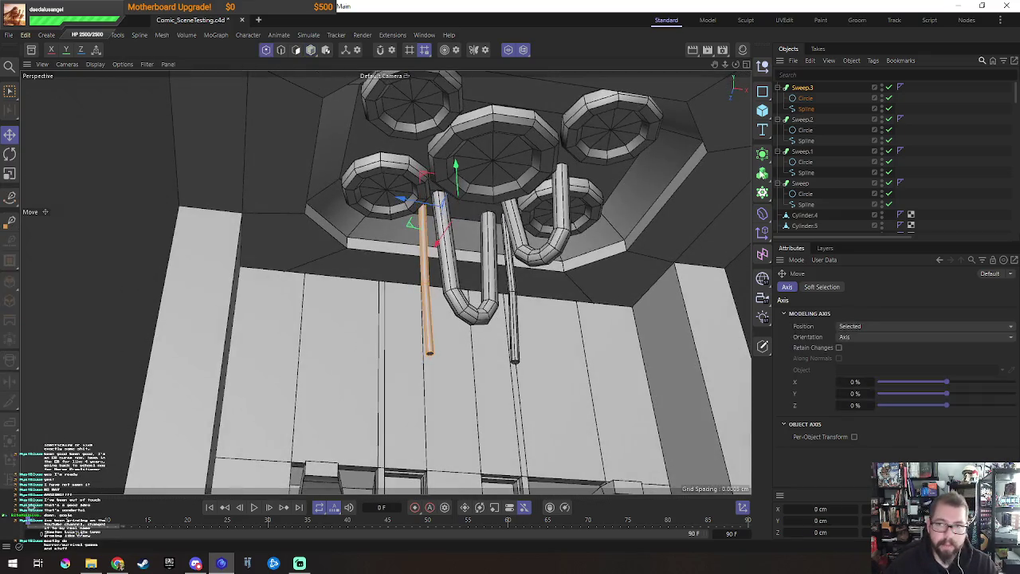
Step: Adjust Sweep.3's spline points in point mode, then leave point editing and zoom out
click(804, 109)
key(0)
click(430, 322)
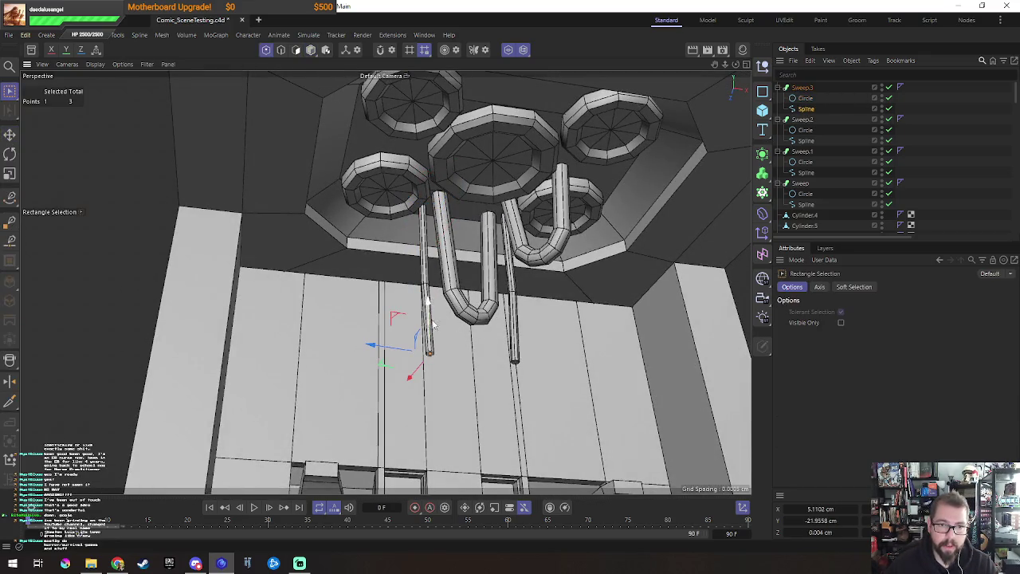
drag(400, 267, 462, 310)
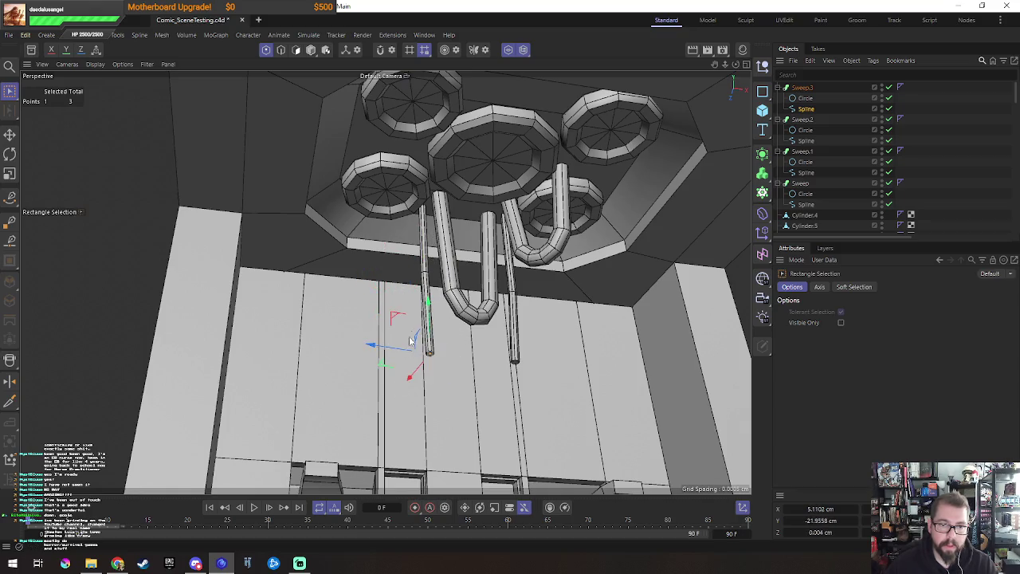
alt+drag(440, 266, 570, 316)
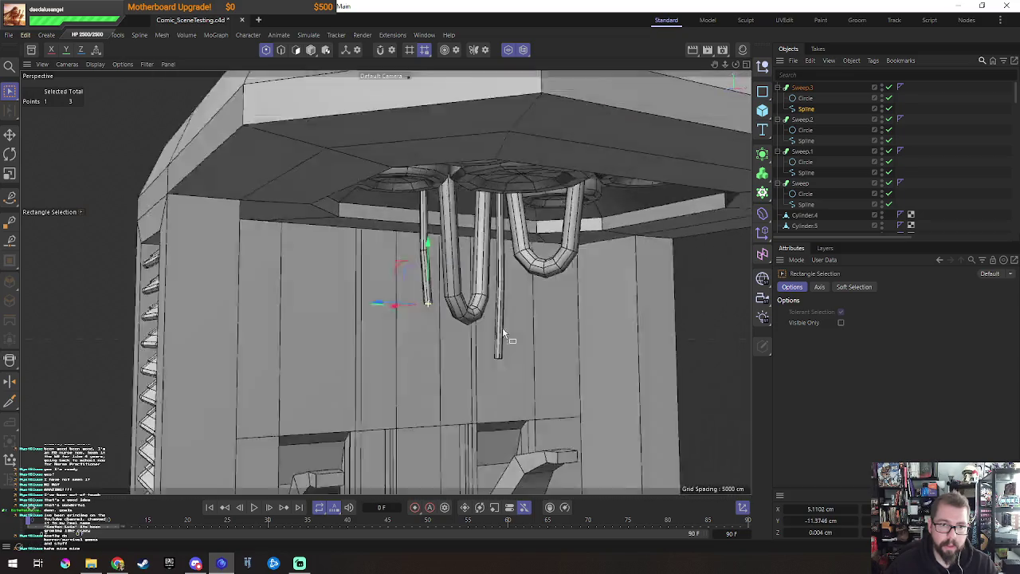
mouse_move(380, 312)
alt+mouse_down()
mouse_move(505, 319)
mouse_move(406, 303)
alt+mouse_up()
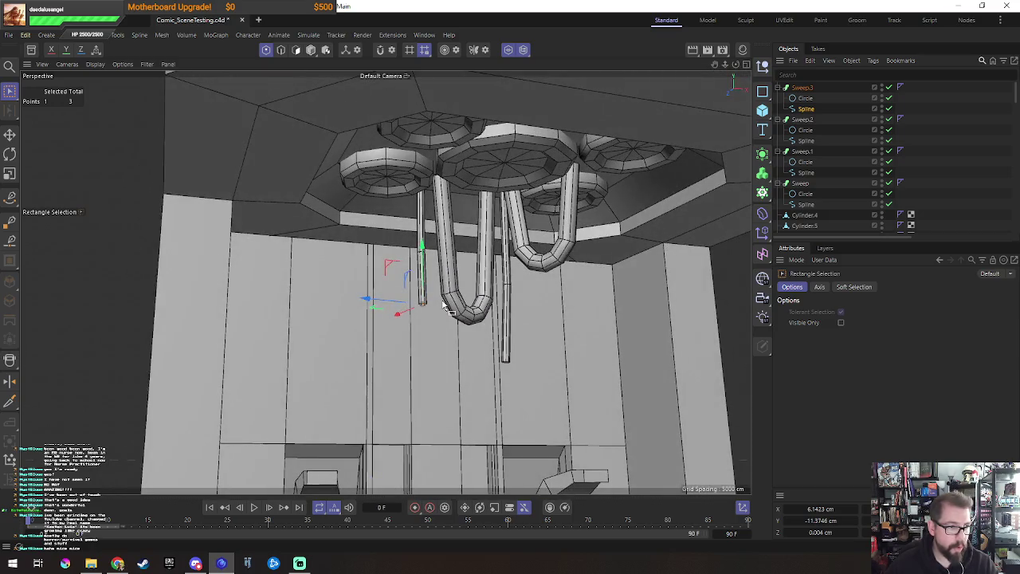
key(e)
alt+drag(451, 259, 480, 339)
key(Return)
alt+drag(494, 288, 445, 327)
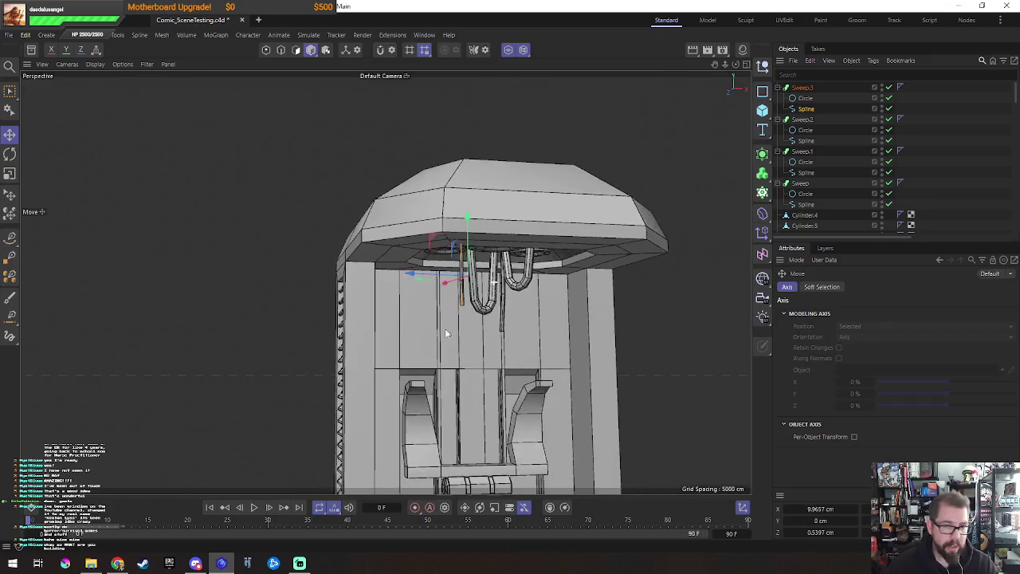
Step: Return to model mode, select the kiosk, and turn off Solo to reveal the full warehouse
scroll(446, 327, down, 5)
key(Return)
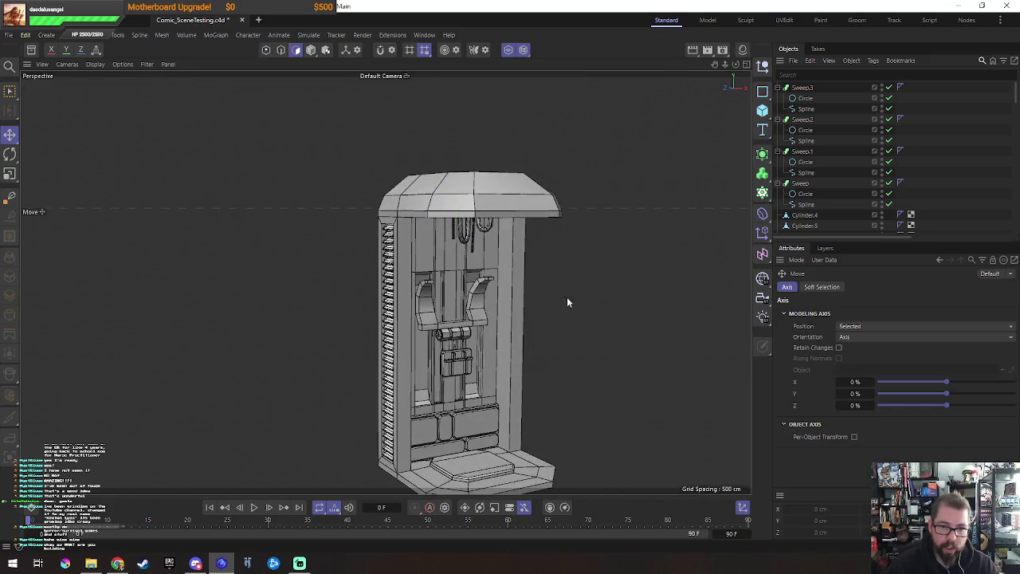
key(Return)
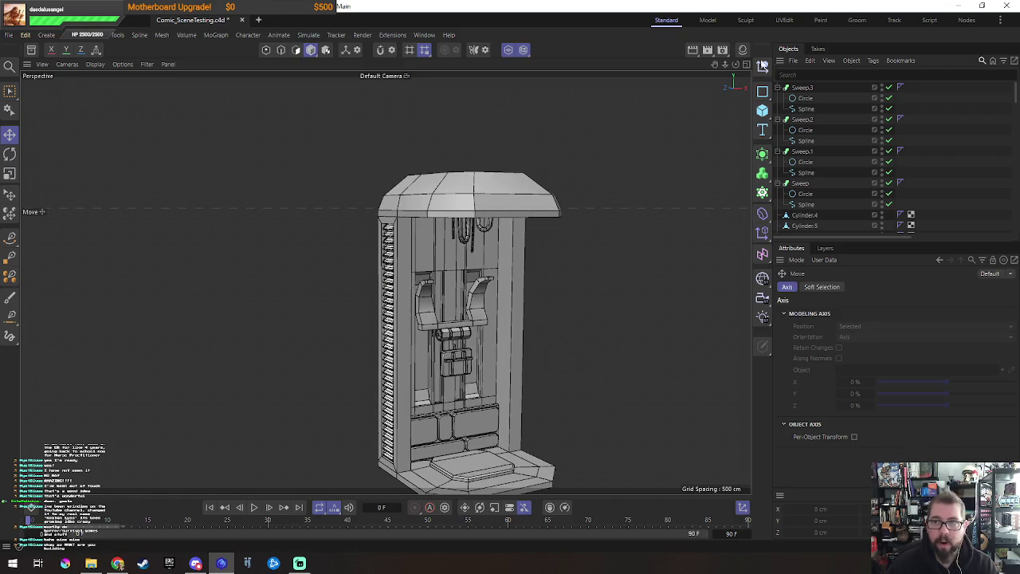
click(479, 209)
mouse_move(568, 260)
alt+mouse_down()
mouse_move(541, 268)
mouse_move(496, 241)
mouse_move(543, 358)
mouse_move(418, 273)
mouse_move(513, 230)
mouse_move(412, 268)
mouse_move(260, 301)
alt+mouse_up()
click(509, 50)
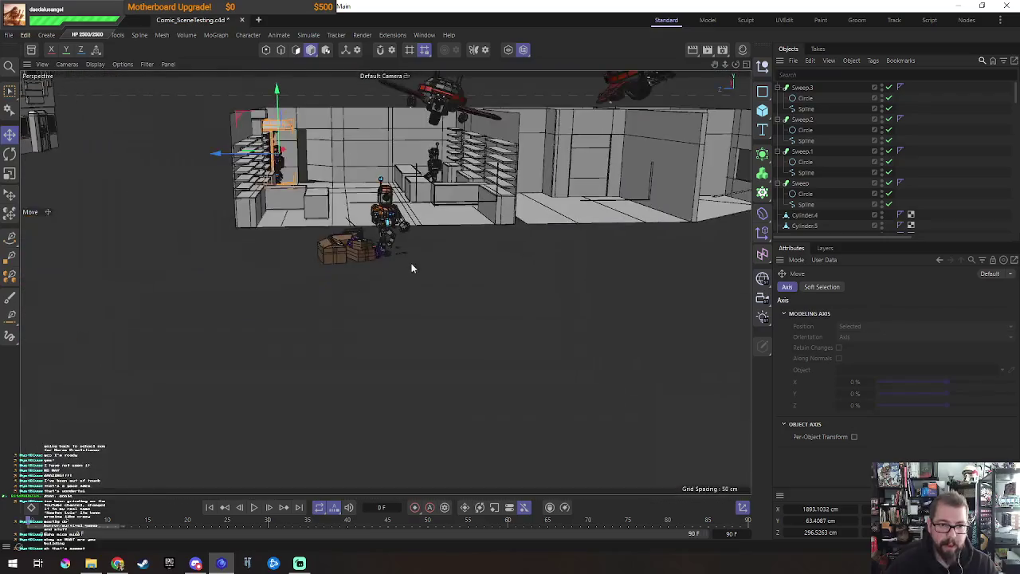
scroll(260, 301, up, 3)
scroll(387, 286, up, 2)
scroll(356, 320, up, 3)
mouse_move(356, 319)
alt+mouse_down()
mouse_move(466, 333)
mouse_move(447, 221)
mouse_move(304, 325)
mouse_move(170, 296)
alt+mouse_up()
scroll(467, 333, up, 3)
scroll(466, 333, up, 2)
click(466, 331)
scroll(446, 221, up, 3)
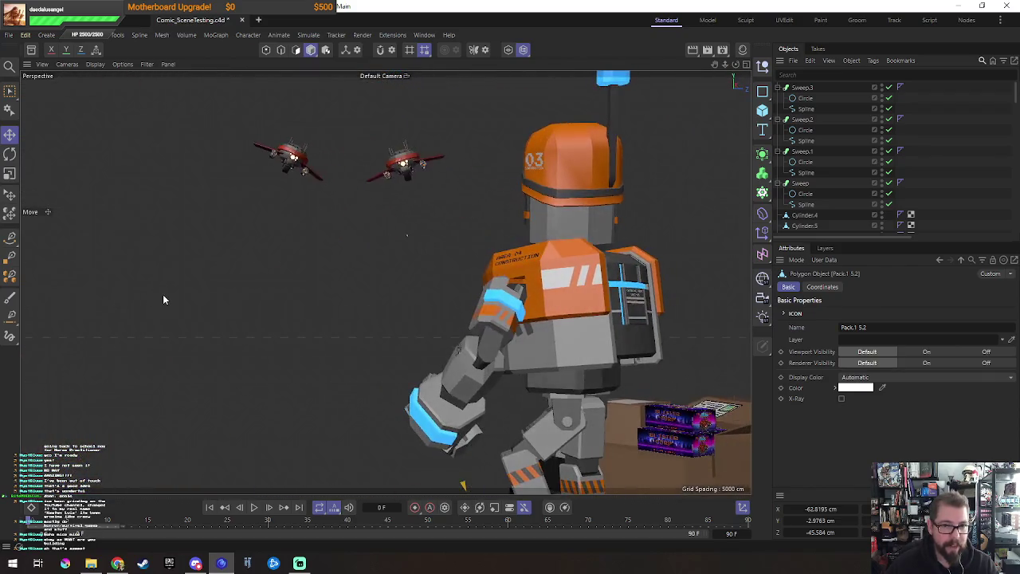
mouse_move(423, 193)
alt+mouse_down()
mouse_move(269, 269)
mouse_move(555, 183)
alt+mouse_up()
scroll(549, 193, up, 10)
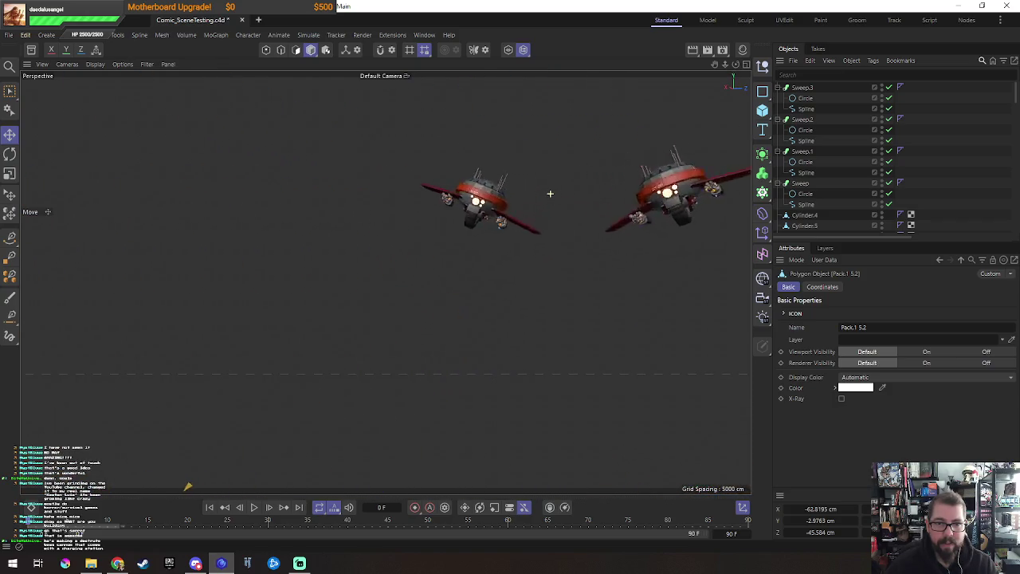
scroll(549, 193, down, 3)
scroll(550, 193, down, 3)
scroll(550, 193, down, 2)
scroll(549, 193, down, 2)
key(ctrl+shift+z)
key(ctrl+shift+z)
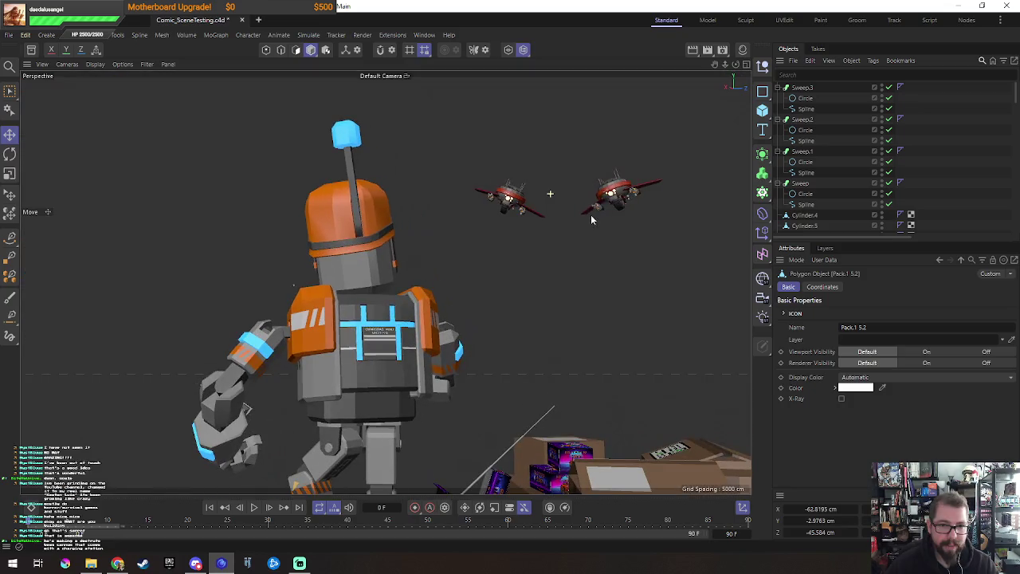
click(389, 258)
mouse_move(389, 258)
alt+mouse_down()
mouse_move(265, 301)
mouse_move(249, 257)
mouse_move(411, 350)
mouse_move(213, 311)
alt+mouse_up()
scroll(248, 257, down, 3)
scroll(386, 329, up, 3)
mouse_move(305, 242)
alt+mouse_down()
mouse_move(120, 357)
mouse_move(493, 208)
alt+mouse_up()
scroll(469, 224, up, 3)
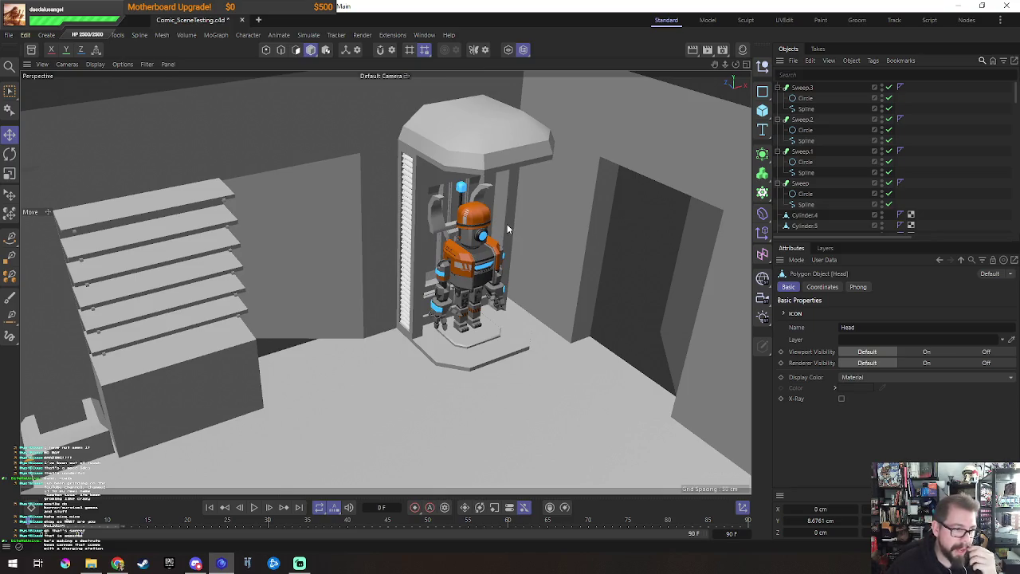
click(503, 182)
alt+drag(578, 250, 470, 285)
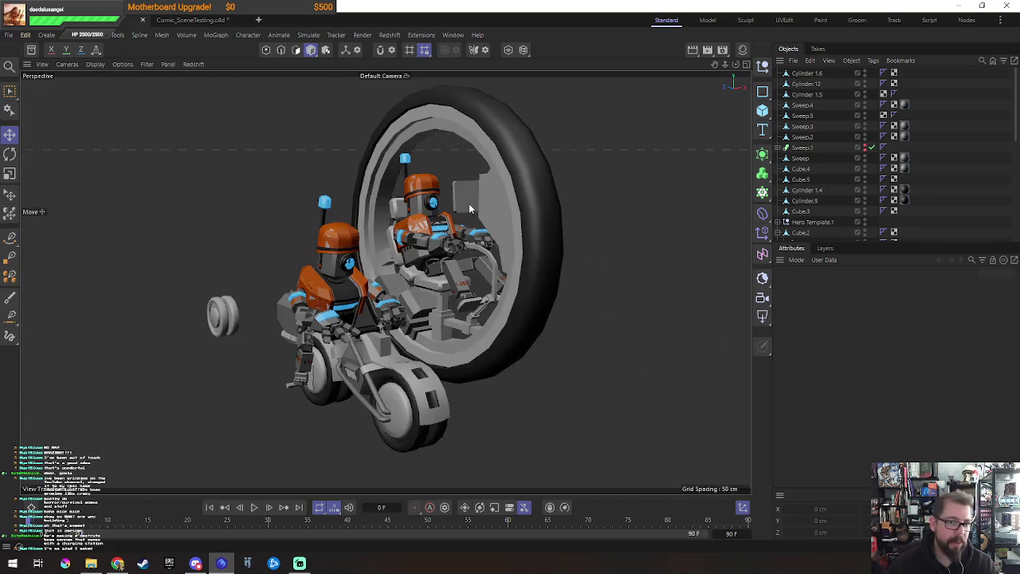
mouse_move(470, 209)
alt+mouse_down()
mouse_move(510, 374)
mouse_move(646, 397)
mouse_move(708, 381)
mouse_move(596, 397)
mouse_move(574, 377)
mouse_move(604, 350)
mouse_move(566, 368)
mouse_move(609, 355)
mouse_move(603, 361)
mouse_move(495, 314)
mouse_move(316, 80)
alt+mouse_up()
click(510, 375)
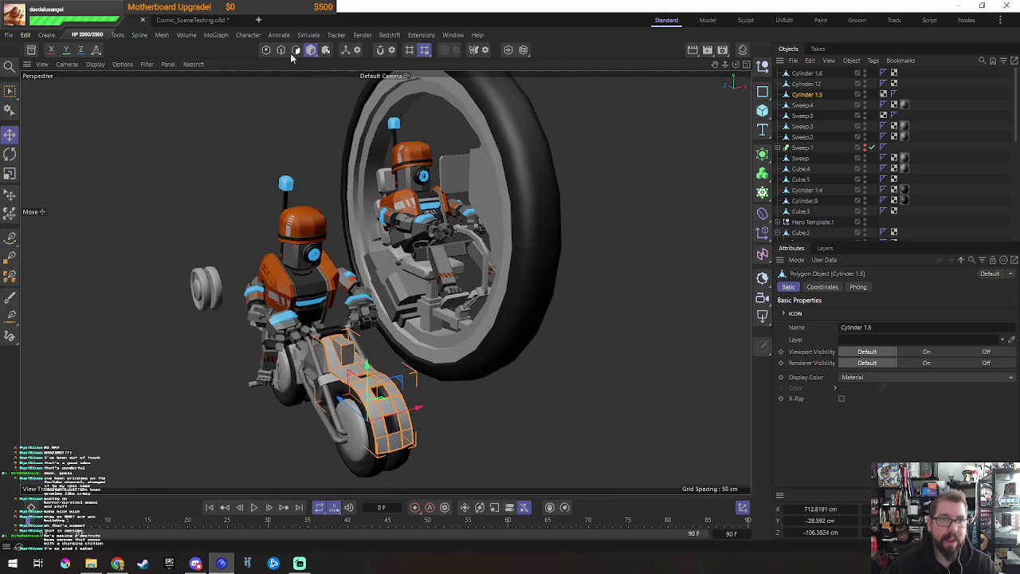
click(206, 22)
mouse_move(338, 317)
alt+mouse_down()
mouse_move(494, 365)
mouse_move(415, 352)
alt+mouse_up()
click(440, 345)
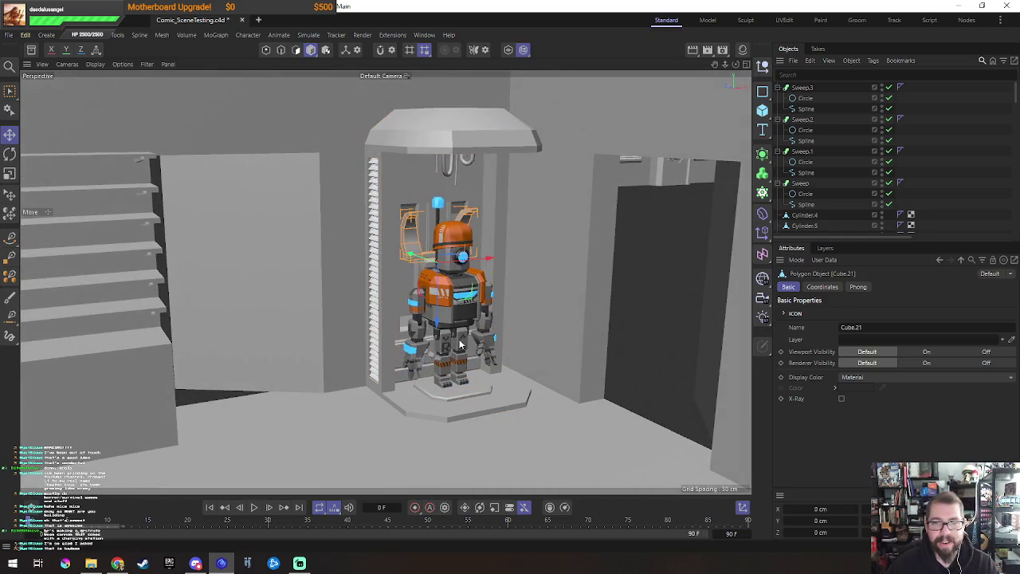
mouse_move(584, 348)
alt+mouse_down()
mouse_move(598, 343)
mouse_move(602, 356)
mouse_move(448, 184)
mouse_move(535, 218)
mouse_move(507, 186)
mouse_move(516, 334)
alt+mouse_up()
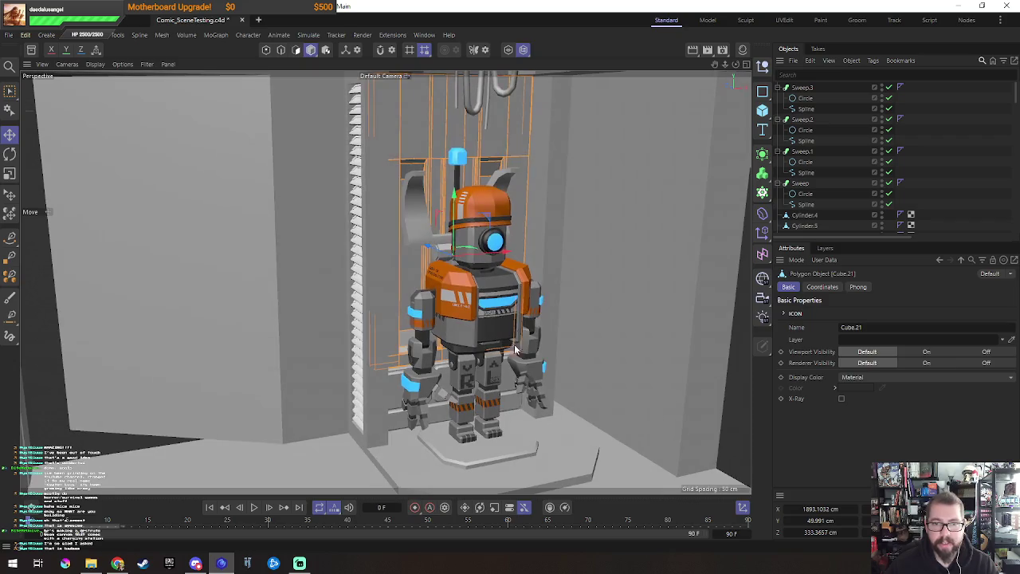
click(556, 255)
click(557, 256)
click(558, 249)
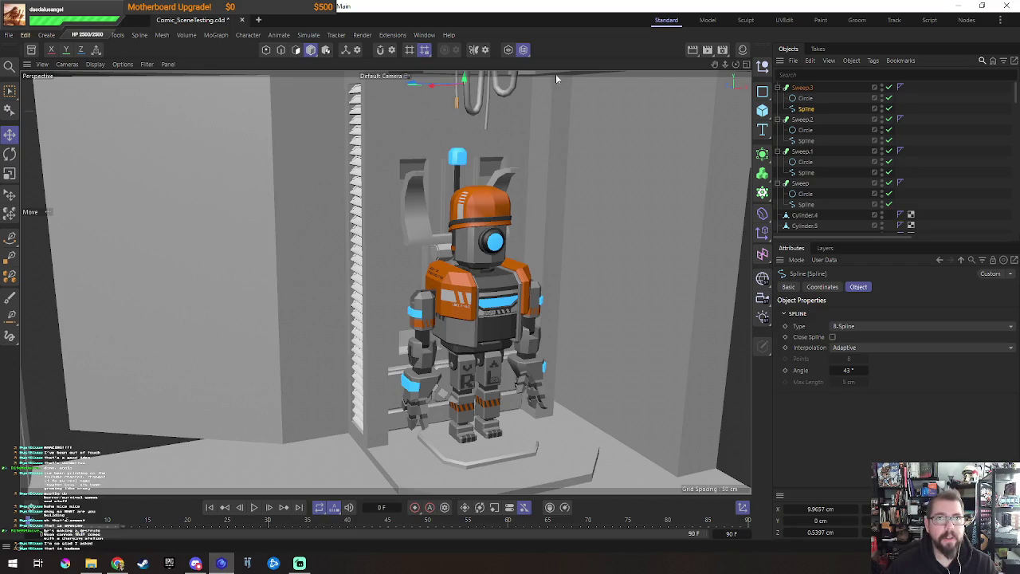
click(454, 112)
click(779, 87)
click(779, 98)
click(779, 119)
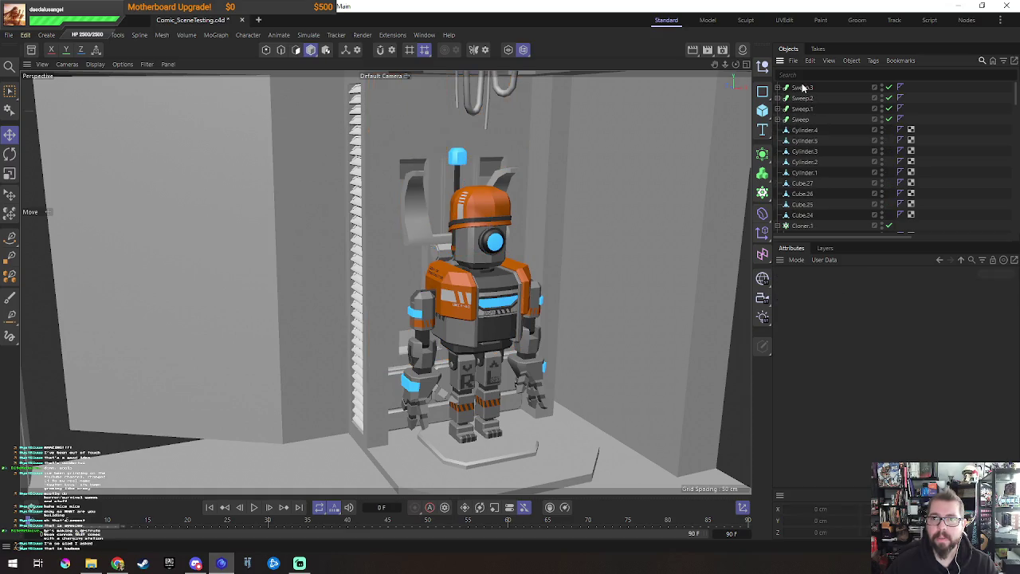
click(803, 88)
click(805, 129)
alt+drag(745, 170, 543, 216)
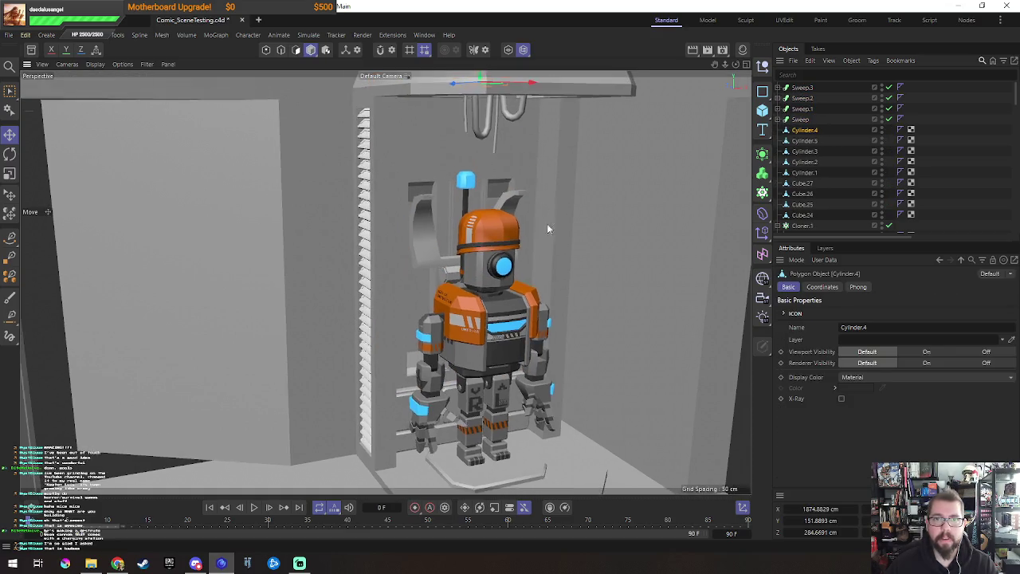
scroll(557, 195, up, 3)
shift+click(806, 173)
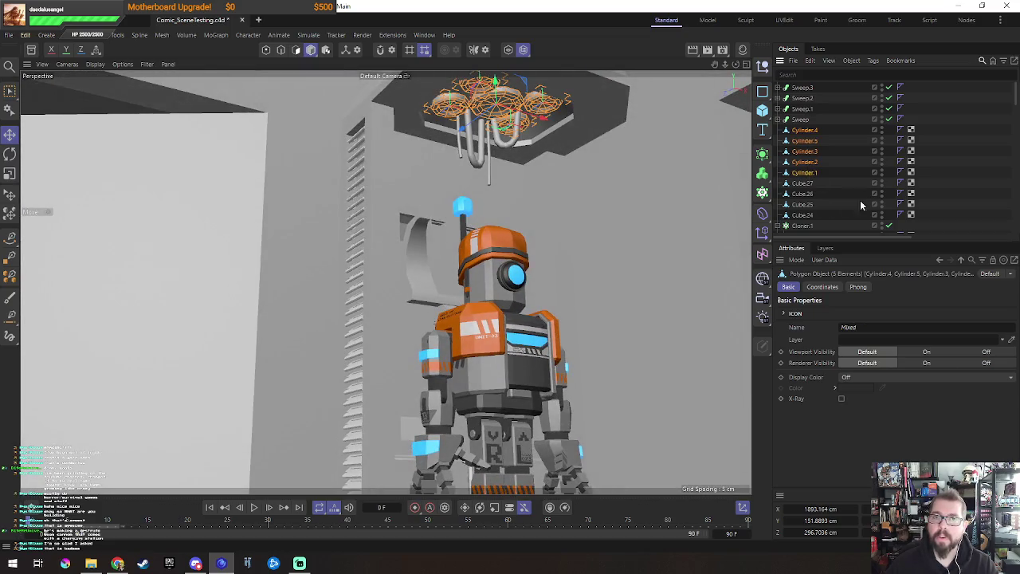
click(573, 132)
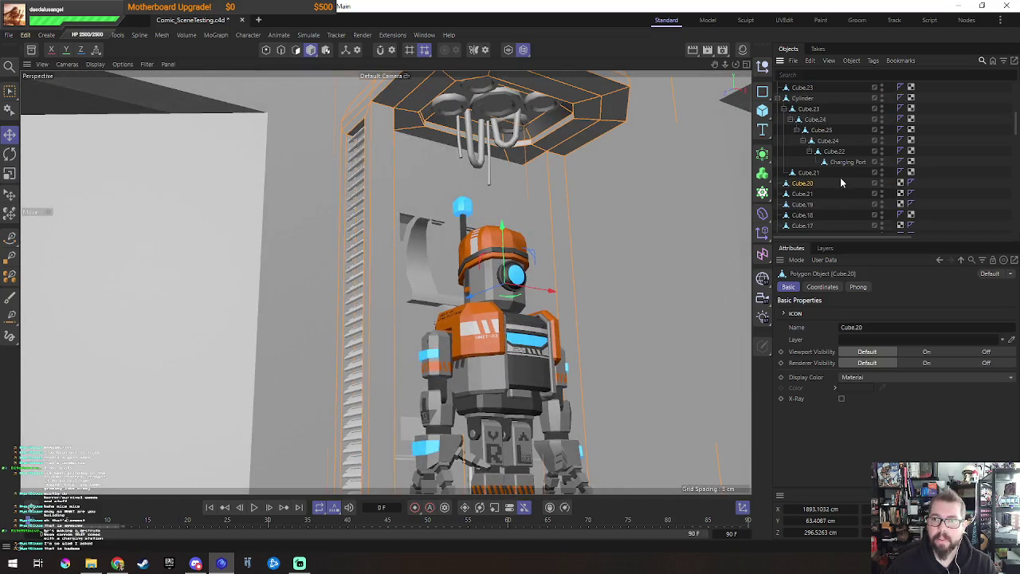
scroll(832, 183, down, 2)
text(Station)
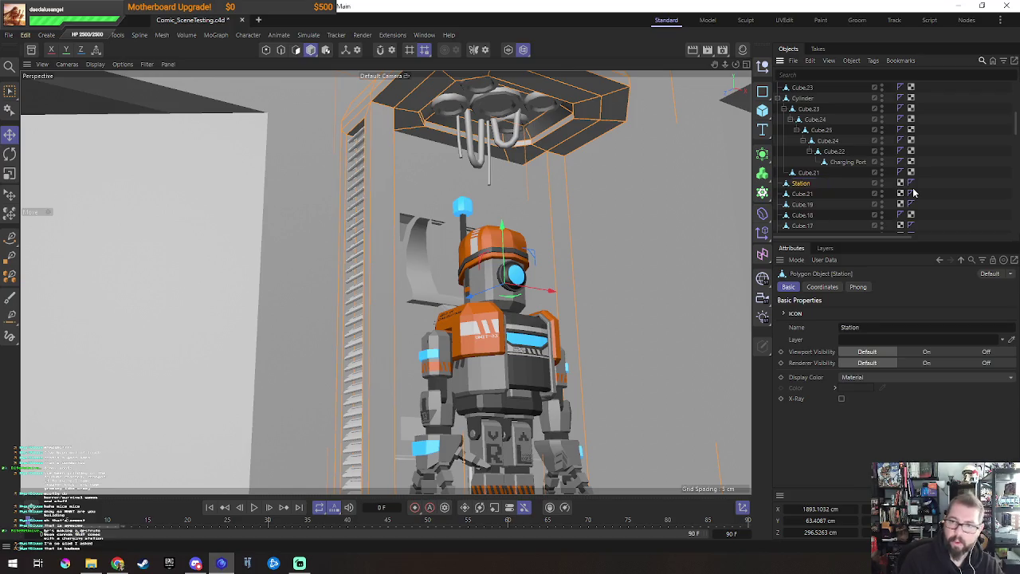
click(779, 99)
click(802, 99)
scroll(859, 142, up, 4)
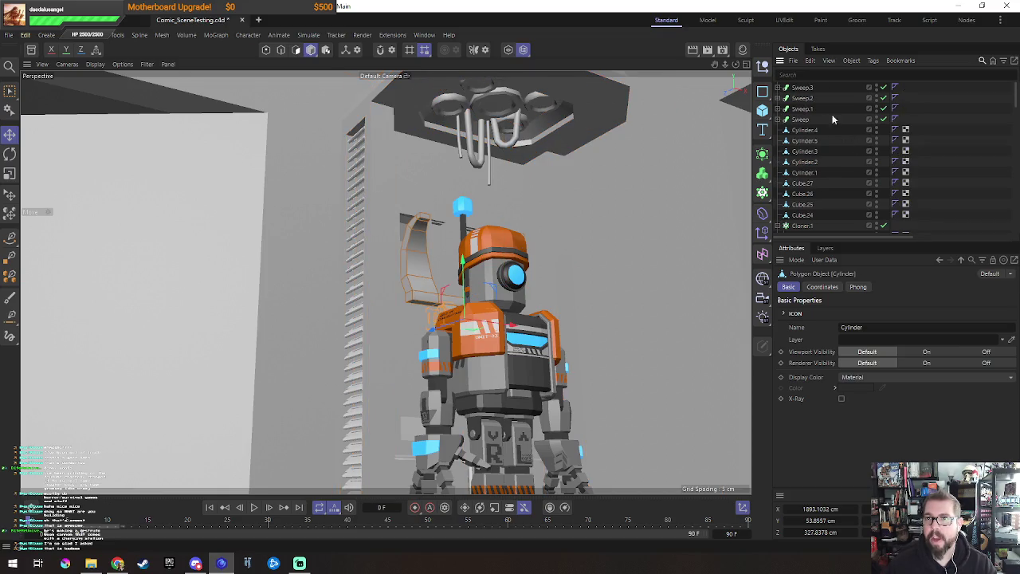
shift+click(828, 132)
scroll(816, 155, down, 2)
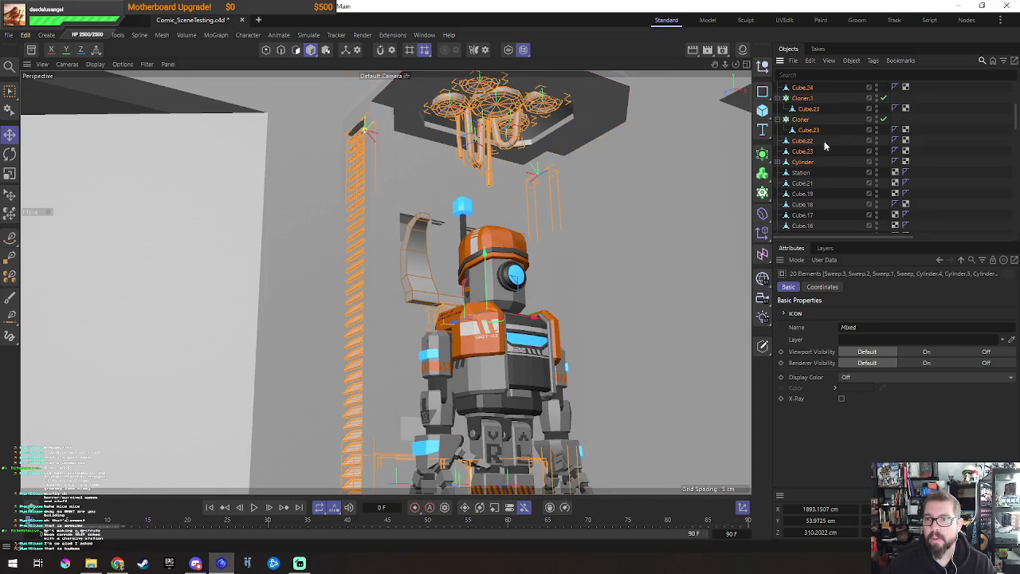
drag(814, 174, 814, 173)
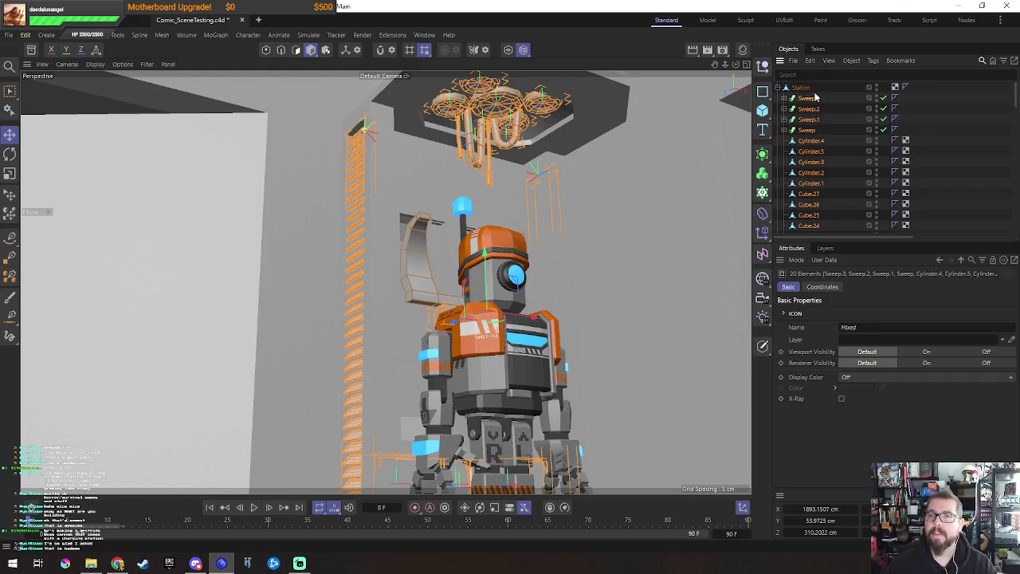
click(801, 87)
key(o)
alt+drag(510, 193, 470, 179)
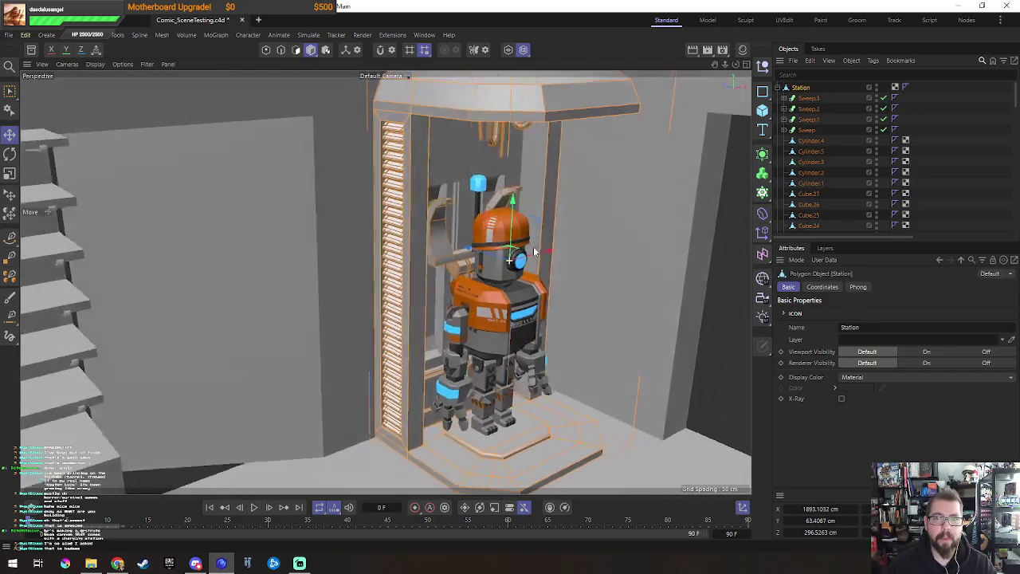
click(470, 179)
scroll(879, 173, down, 4)
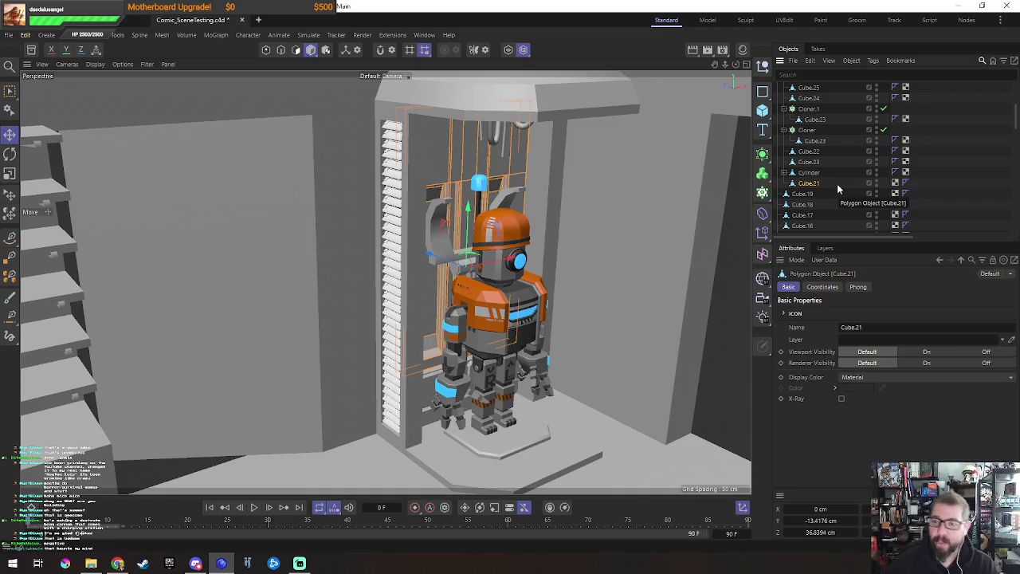
scroll(805, 135, up, 4)
mouse_move(477, 239)
alt+mouse_down()
mouse_move(555, 221)
mouse_move(562, 169)
mouse_move(553, 216)
alt+mouse_up()
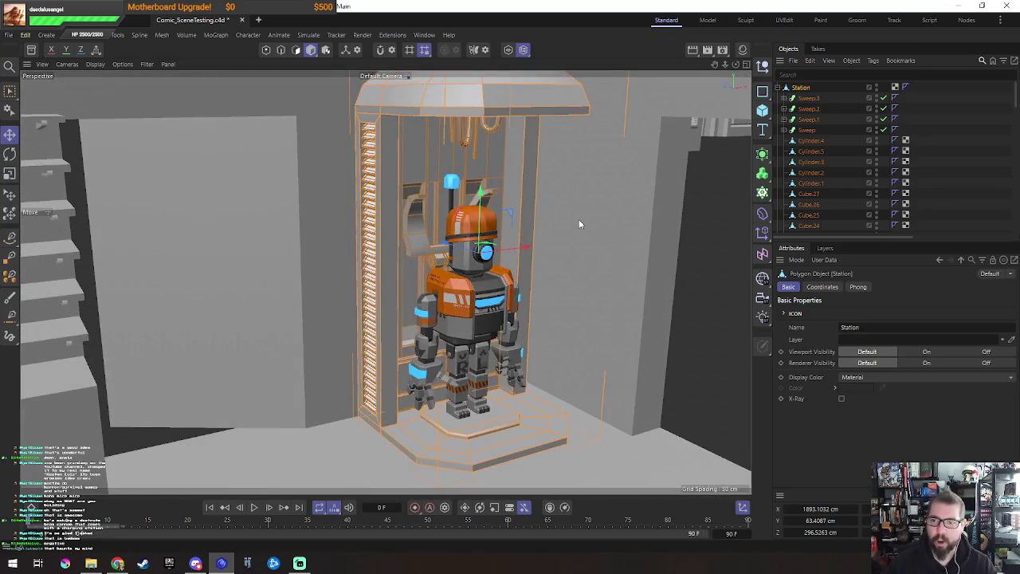
Step: Select the Station hierarchy and show it alone with Solo view
middle_click(789, 85)
click(507, 49)
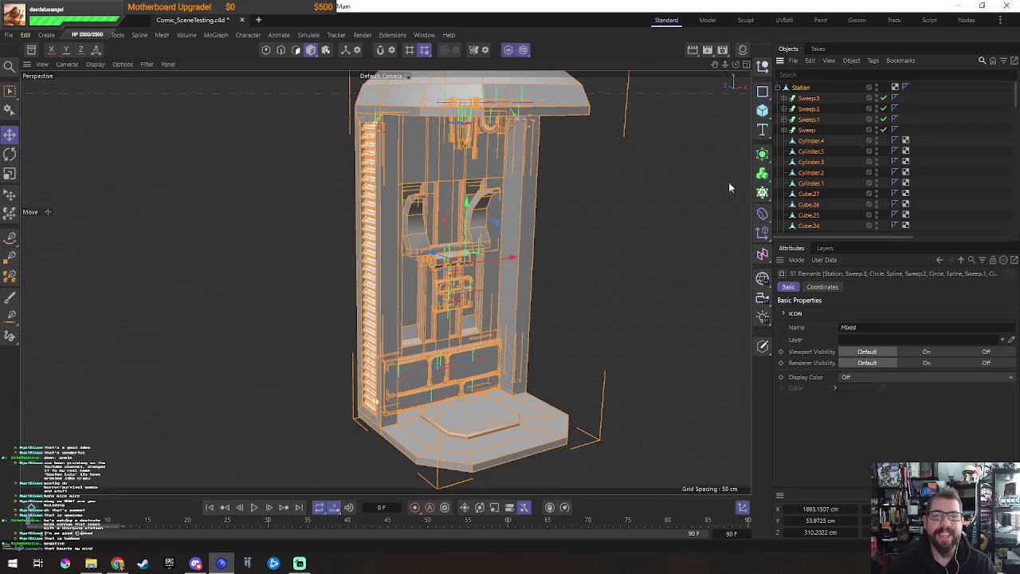
click(661, 188)
click(516, 254)
alt+drag(517, 254, 483, 358)
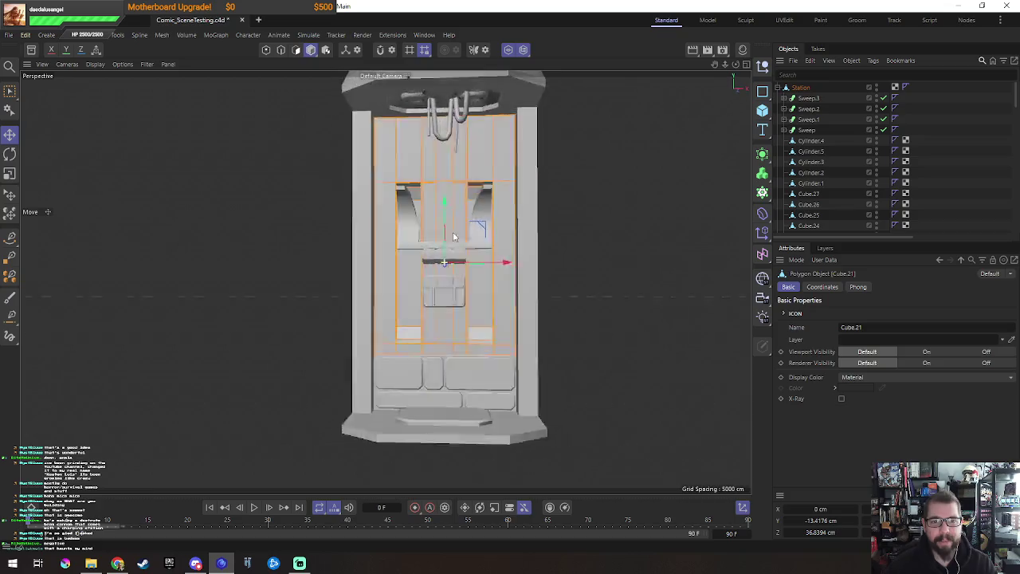
Step: Select the five back-wall panels, Cube.20 through Cube.24
click(488, 380)
shift+click(438, 374)
shift+click(407, 372)
shift+click(439, 398)
shift+click(489, 399)
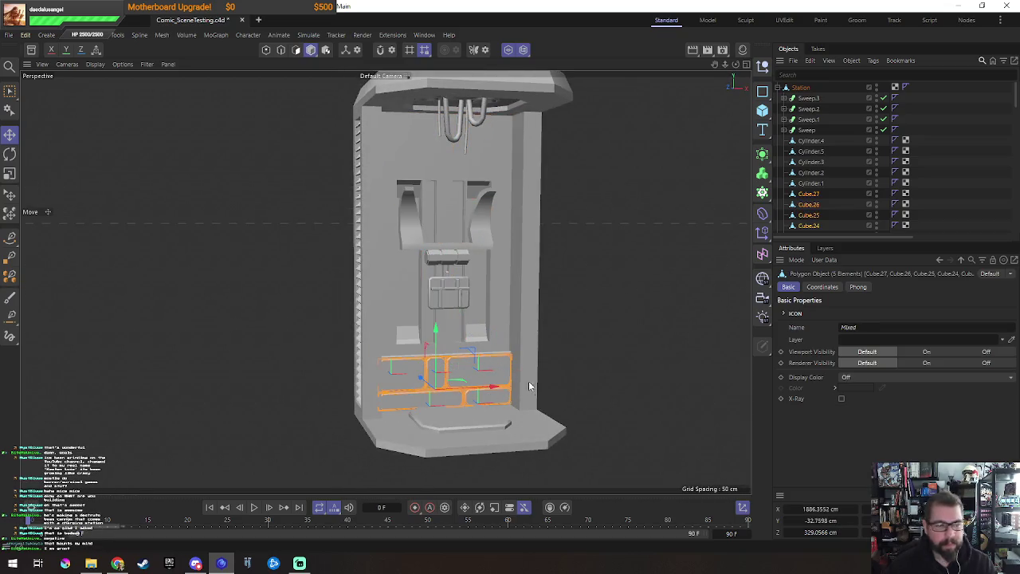
scroll(458, 357, up, 2)
alt+drag(490, 335, 491, 344)
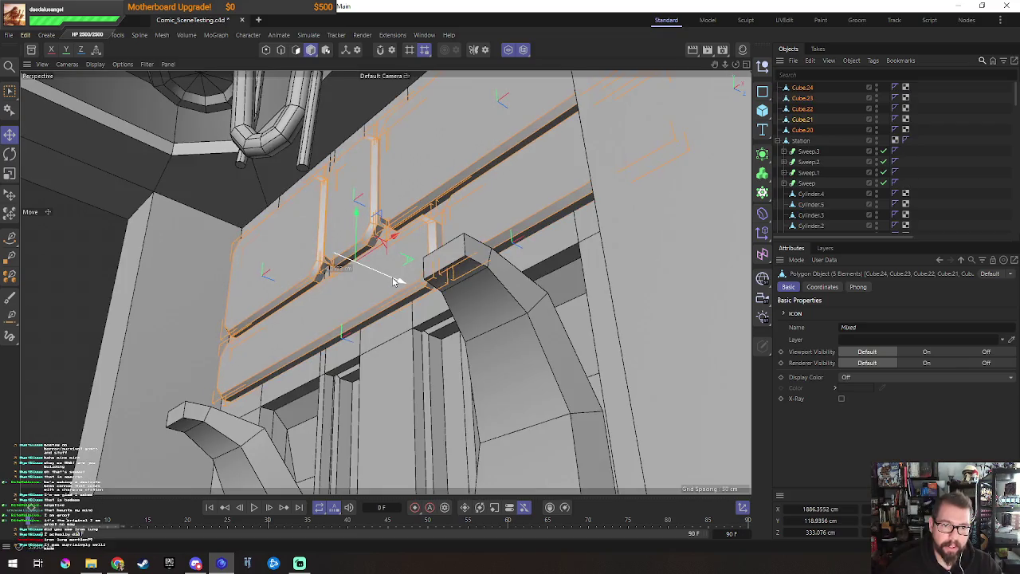
Step: Nudge the panel group slightly down and right along X, discarding a trial rotation
mouse_move(393, 281)
alt+mouse_down()
mouse_move(425, 282)
mouse_move(409, 296)
alt+mouse_up()
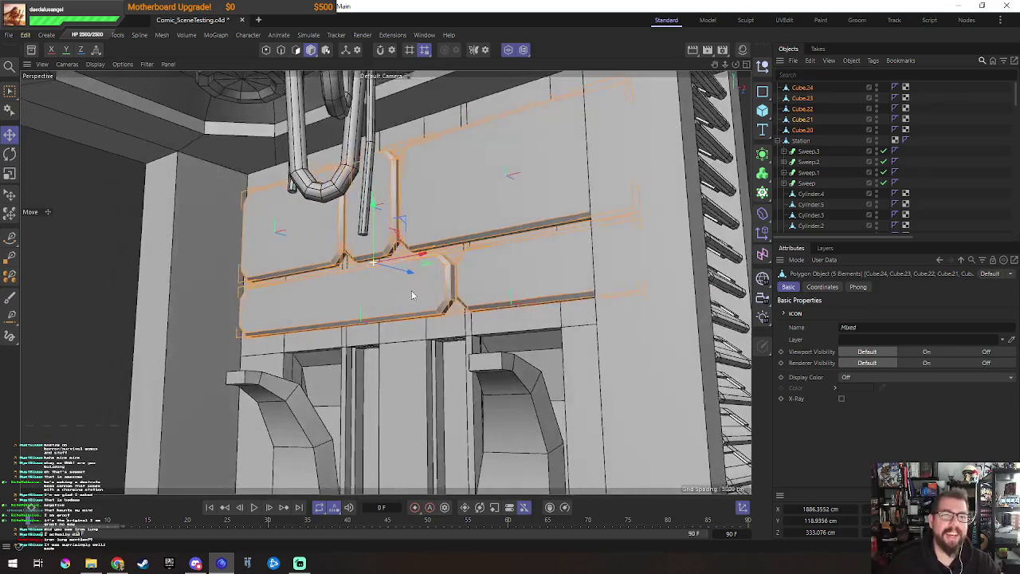
drag(373, 220, 372, 236)
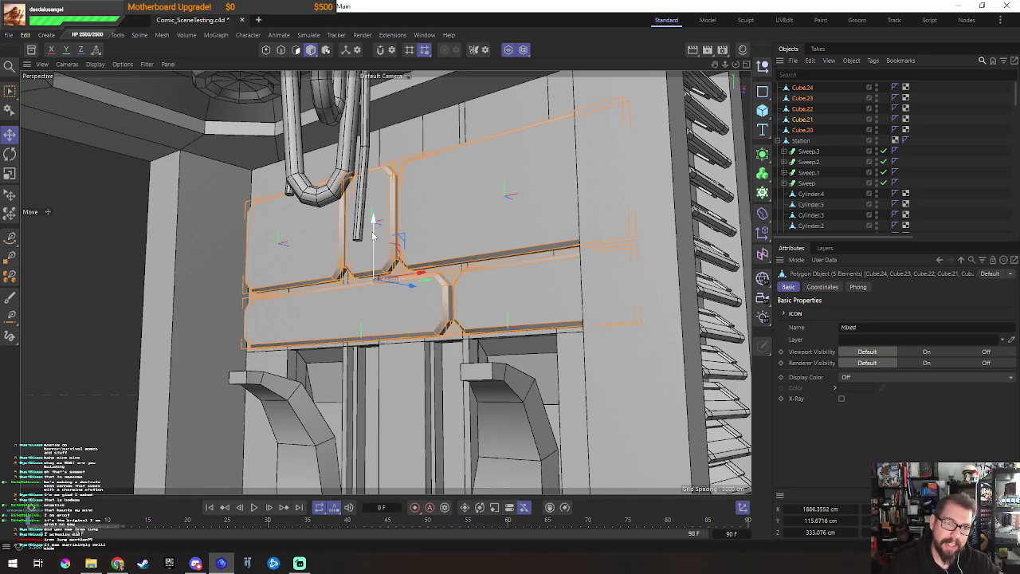
key(r)
drag(390, 275, 349, 300)
key(e)
mouse_move(419, 279)
alt+mouse_down()
mouse_move(483, 282)
mouse_move(464, 322)
alt+mouse_up()
drag(316, 295, 387, 299)
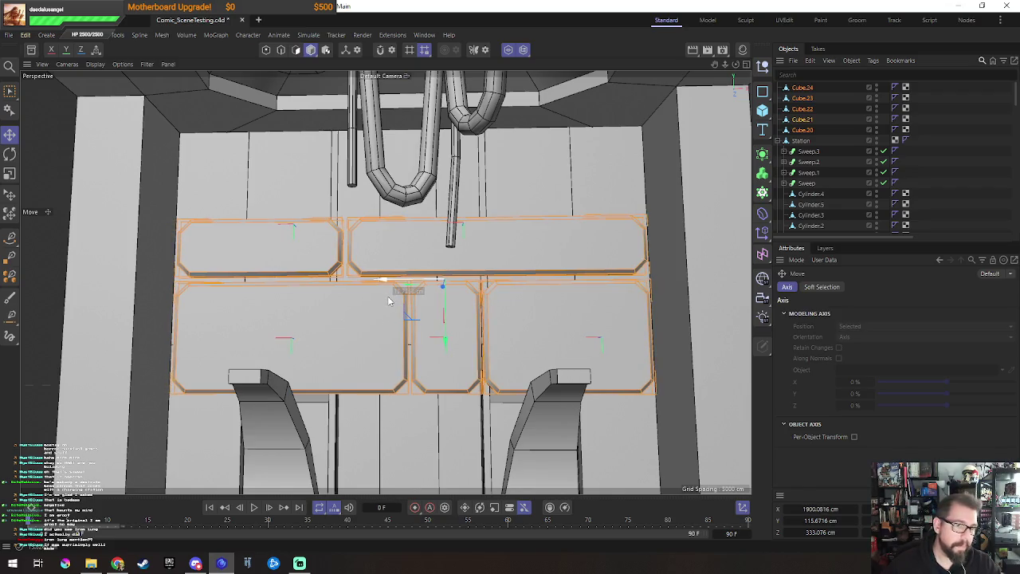
mouse_move(390, 292)
alt+mouse_down()
mouse_move(454, 348)
mouse_move(447, 273)
mouse_move(466, 257)
mouse_move(521, 297)
mouse_move(393, 236)
alt+mouse_up()
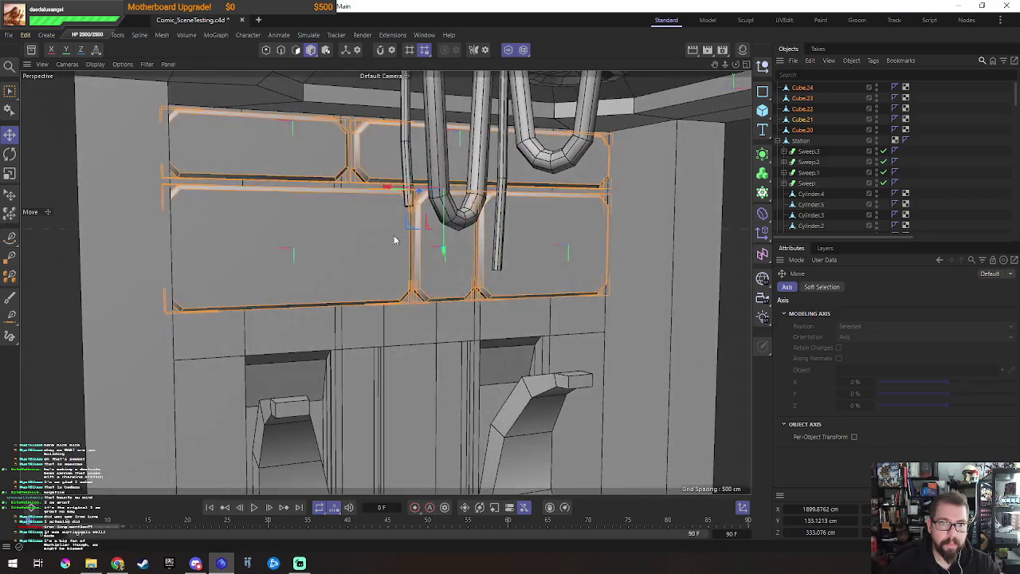
Step: Select the three lower back-wall panels and nudge them slightly vertically
click(399, 243)
shift+click(467, 272)
shift+click(568, 289)
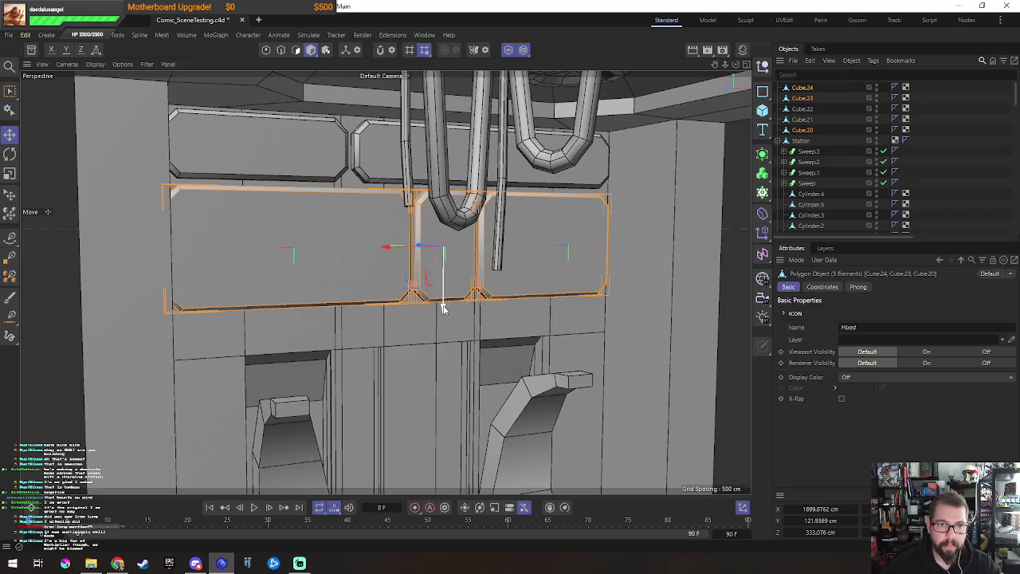
drag(442, 296, 444, 300)
Step: Copy the small upper-left panel Cube.21 to a spot lower on the back wall
click(313, 165)
mouse_move(380, 157)
alt+mouse_down()
mouse_move(441, 254)
mouse_move(325, 198)
mouse_move(331, 329)
mouse_move(321, 328)
alt+mouse_up()
scroll(321, 328, up, 3)
scroll(359, 303, up, 2)
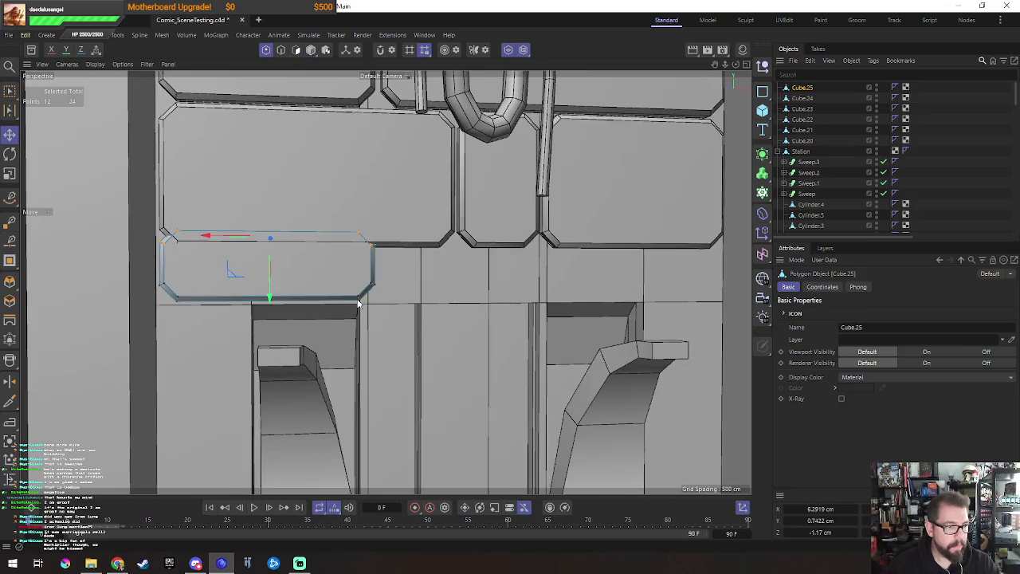
alt+middle_drag(390, 248, 478, 268)
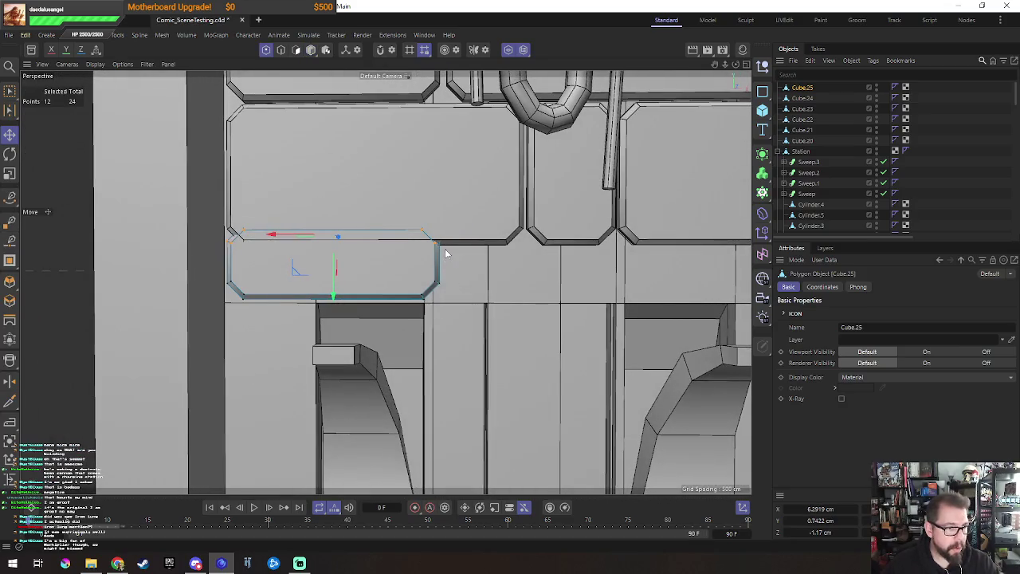
Step: Lower the new panel's top edge and stretch both ends outward into a long strip
key(0)
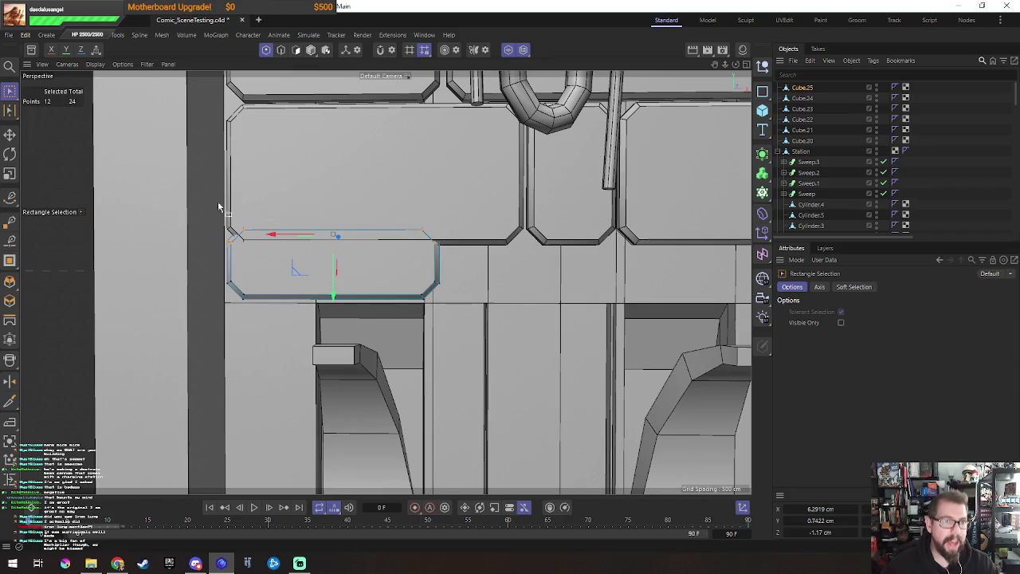
drag(177, 185, 522, 287)
drag(334, 296, 333, 319)
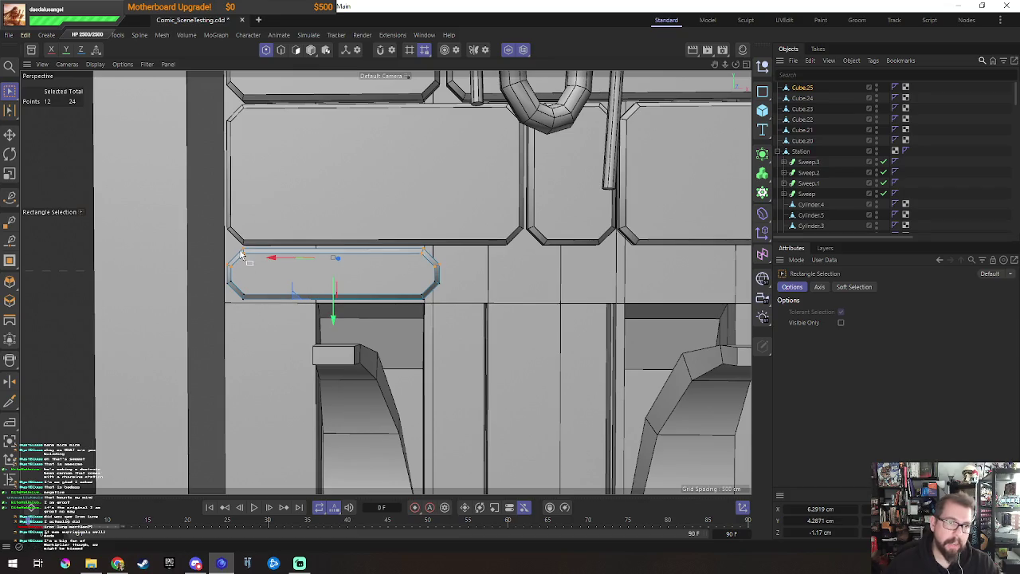
drag(233, 231, 273, 317)
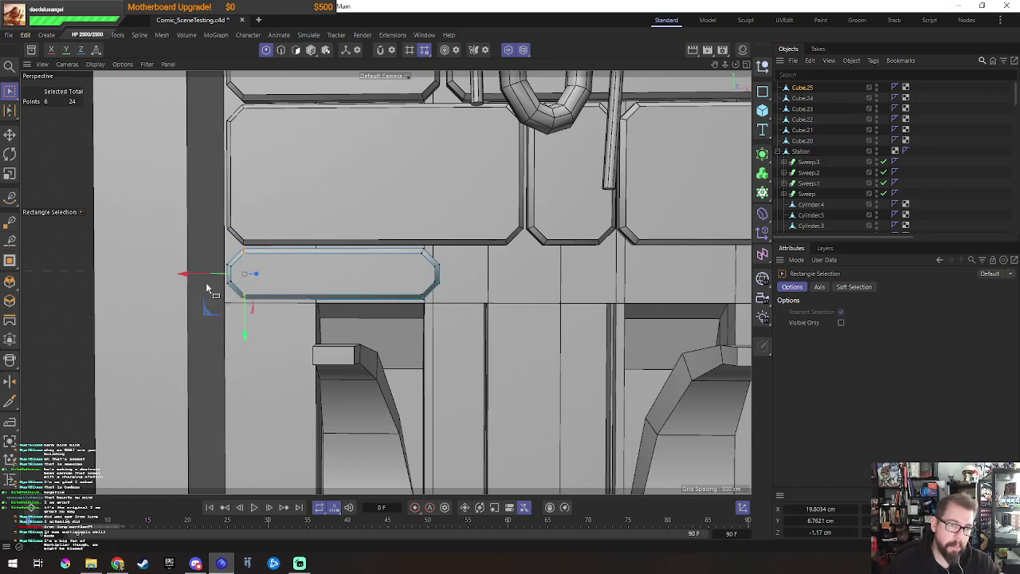
scroll(205, 292, up, 3)
drag(209, 268, 211, 270)
alt+middle_drag(204, 266, 94, 278)
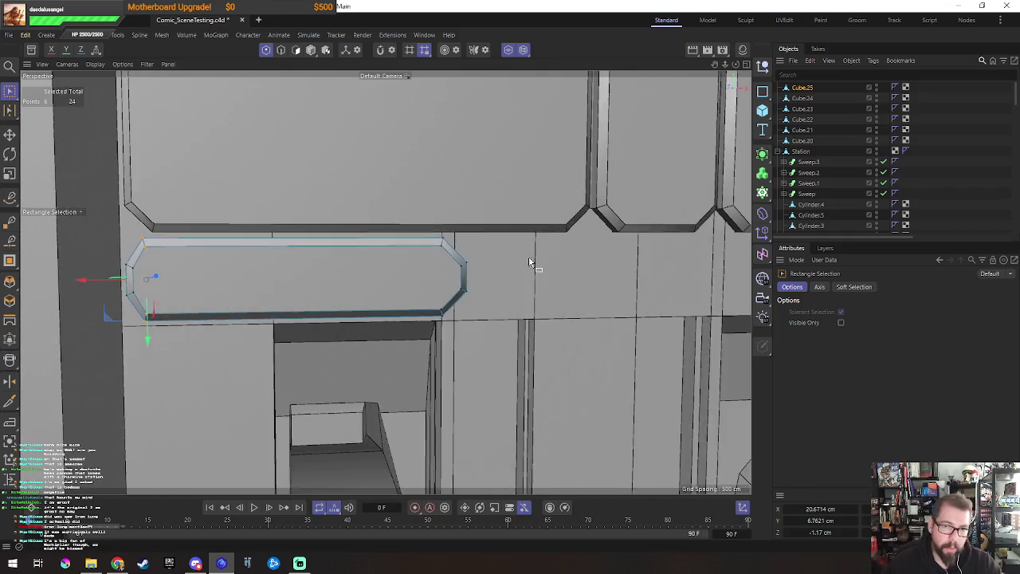
drag(400, 209, 454, 252)
shift+drag(408, 296, 463, 344)
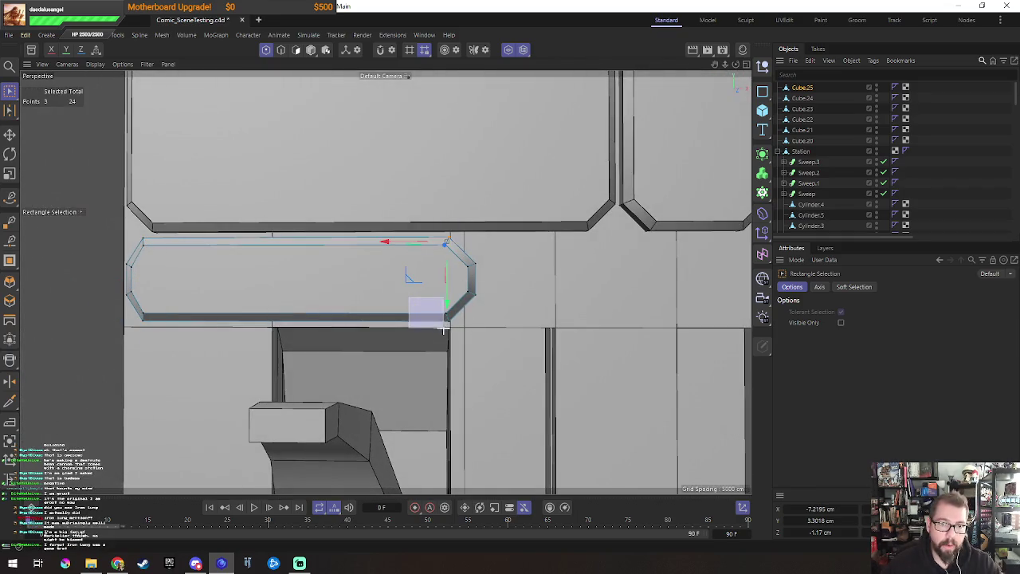
drag(394, 283, 401, 282)
Step: Scale the left-end points of the new strip
mouse_move(105, 254)
mouse_down()
mouse_move(142, 301)
mouse_move(195, 293)
mouse_up()
key(t)
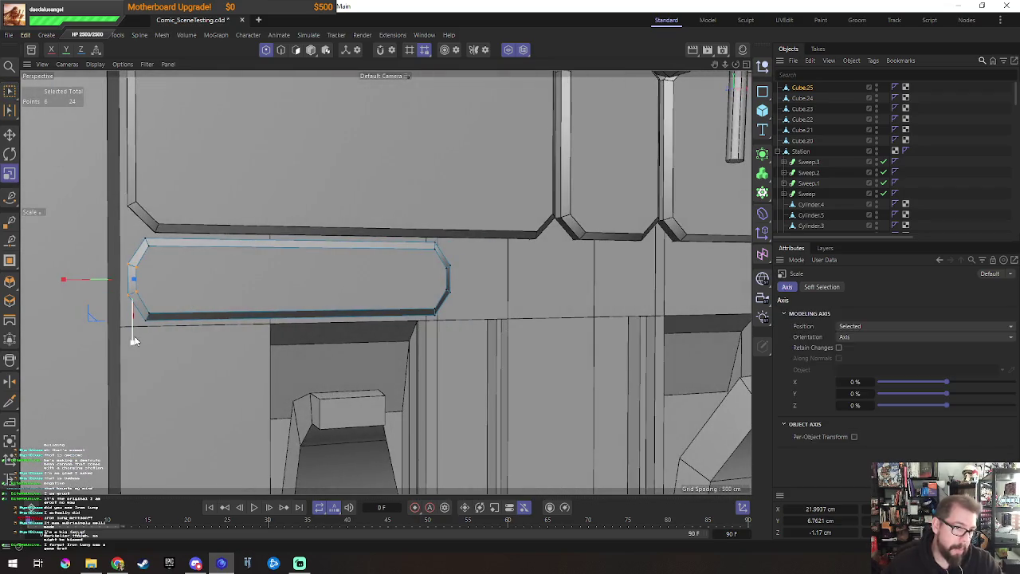
drag(130, 348, 133, 366)
key(0)
drag(136, 267, 112, 286)
Step: Move the end points vertically and lower the strip's bottom edge
alt+middle_drag(473, 319, 432, 273)
shift+drag(432, 273, 390, 301)
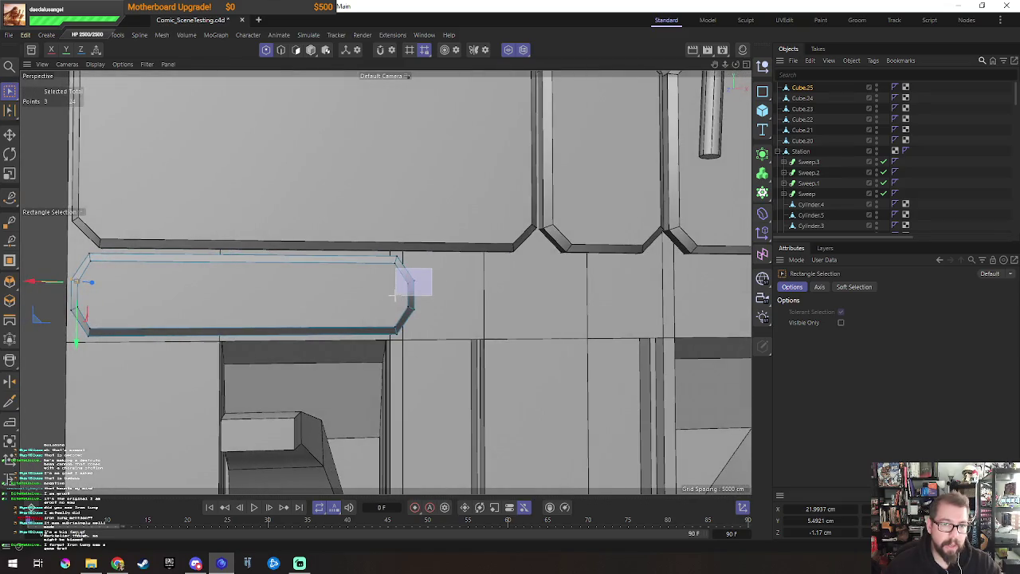
key(e)
drag(249, 344, 255, 337)
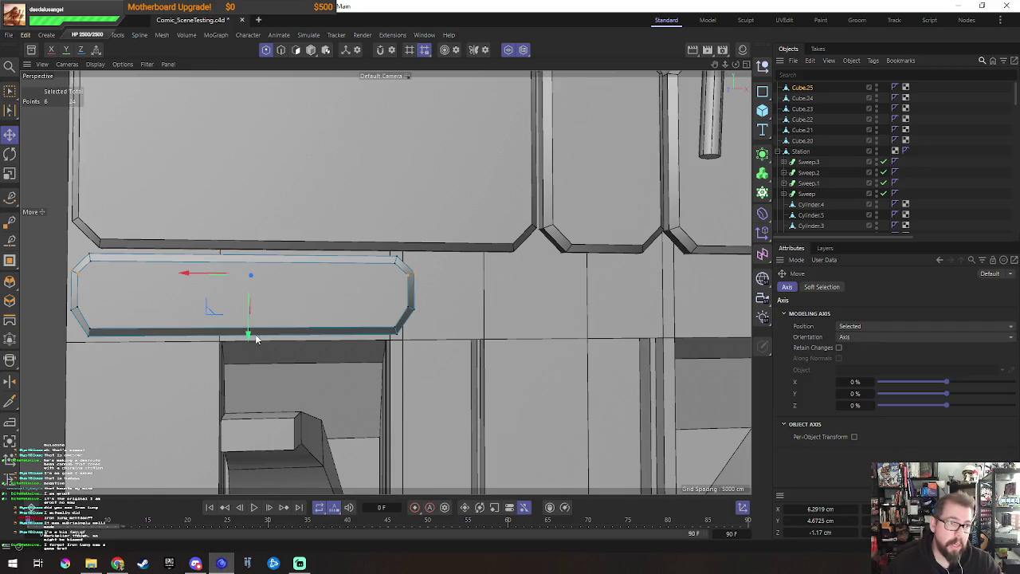
key(0)
drag(48, 291, 114, 333)
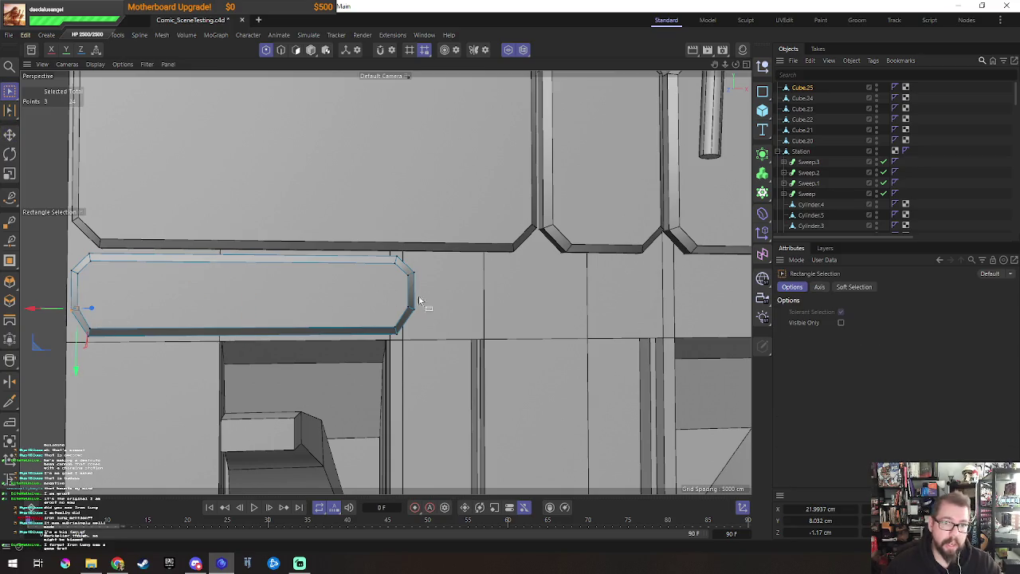
shift+drag(438, 293, 389, 320)
drag(247, 372, 250, 382)
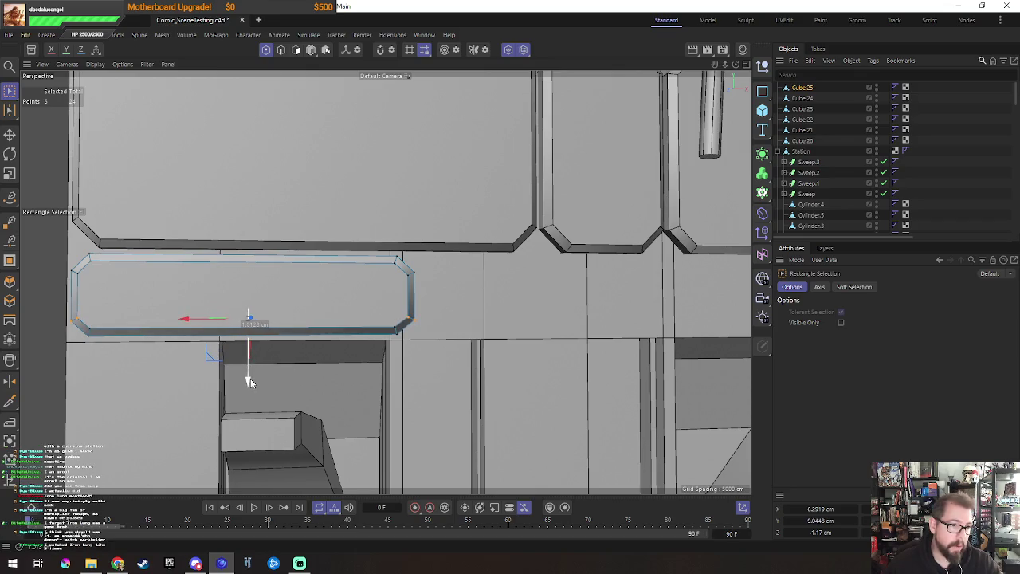
Step: Return to object mode and orbit to check the reshaped Cube.25 strip
alt+drag(456, 357, 273, 359)
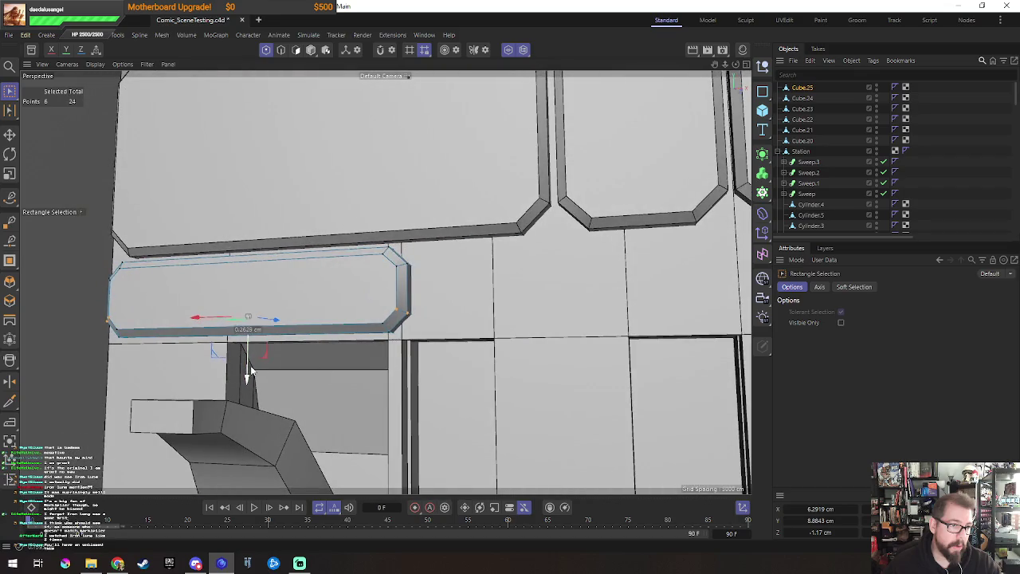
key(Return)
key(e)
mouse_move(510, 285)
alt+mouse_down()
mouse_move(433, 287)
mouse_move(458, 302)
alt+mouse_up()
click(118, 35)
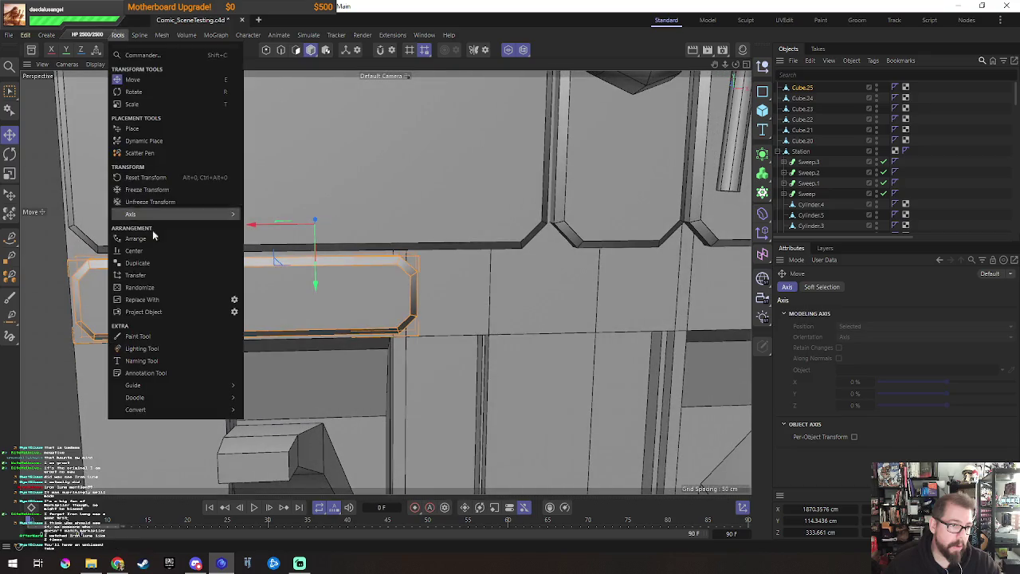
Step: Centre Cube.25's axis on its geometry
click(301, 246)
alt+drag(488, 253, 405, 283)
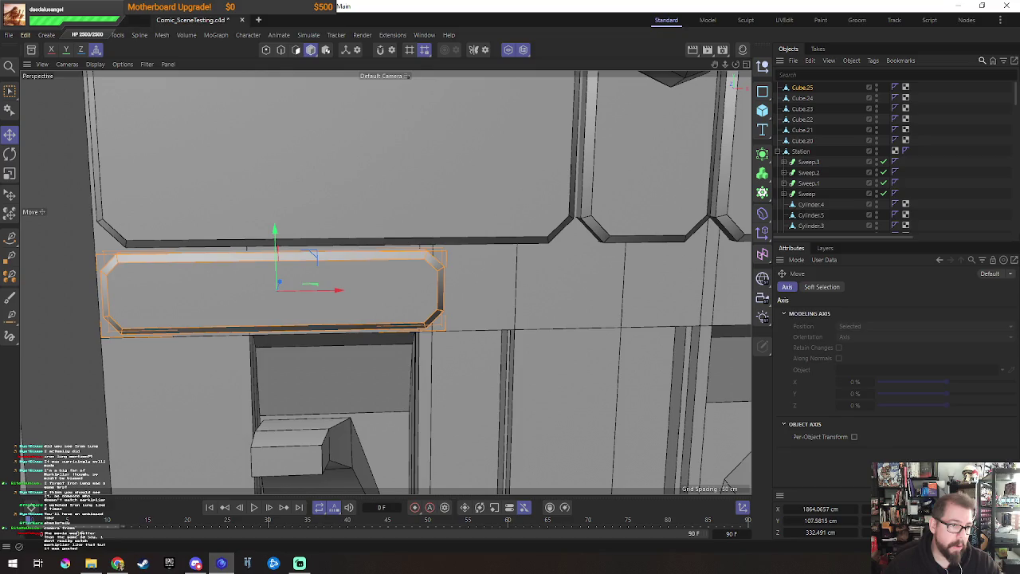
key(alt+Tab)
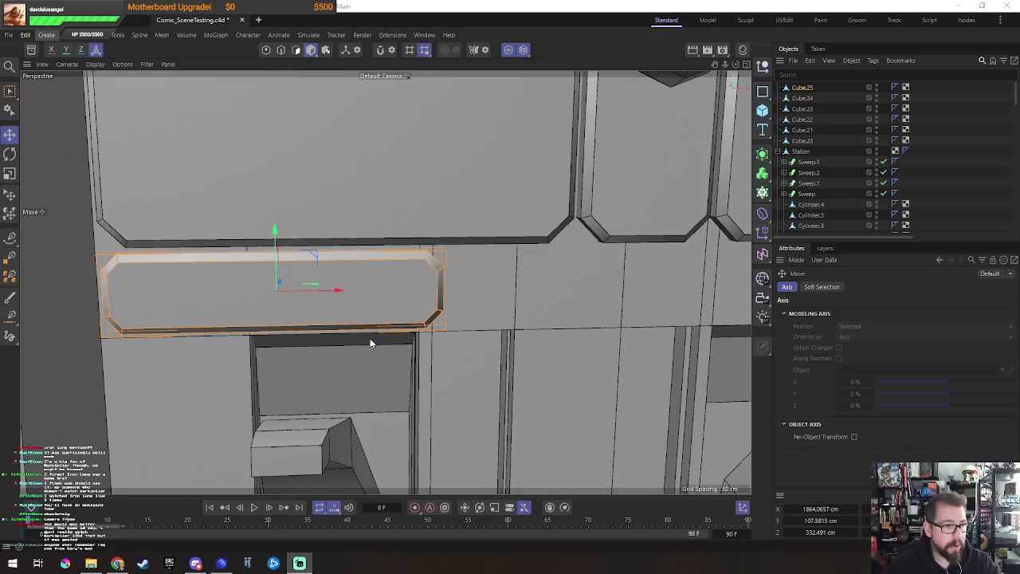
scroll(375, 335, down, 3)
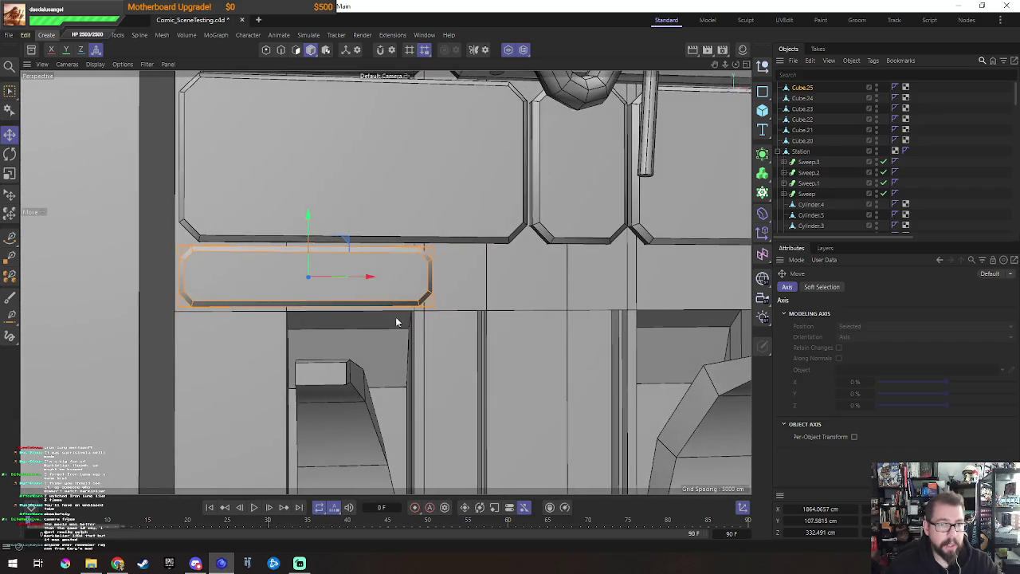
middle_drag(388, 319, 404, 348)
Step: Place a copy of the strip to its right along the pillar and select its points
mouse_move(253, 288)
ctrl+mouse_down()
mouse_move(500, 291)
mouse_move(290, 292)
mouse_move(482, 297)
ctrl+mouse_up()
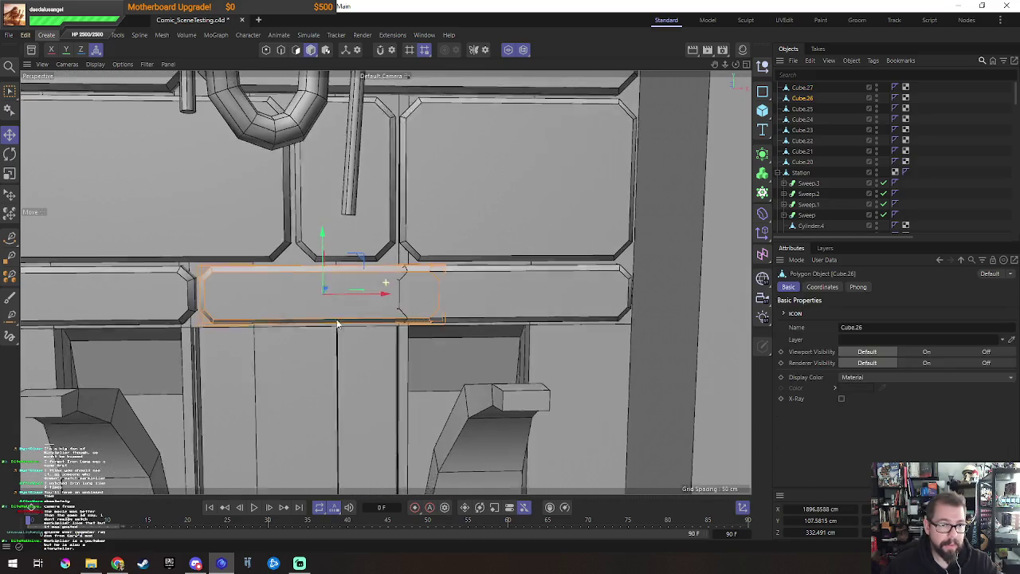
mouse_move(266, 289)
alt+mouse_down()
mouse_move(505, 248)
mouse_move(398, 365)
alt+mouse_up()
key(0)
key(e)
mouse_move(409, 296)
alt+mouse_down()
mouse_move(479, 321)
mouse_move(563, 256)
alt+mouse_up()
scroll(479, 321, down, 3)
scroll(525, 300, down, 2)
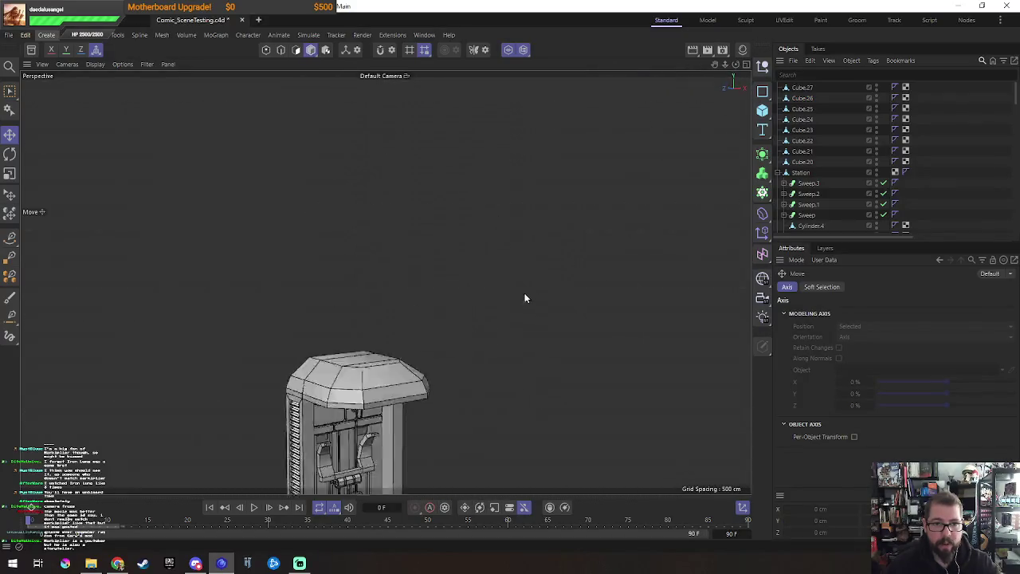
alt+drag(525, 300, 519, 313)
click(295, 371)
alt+drag(296, 371, 469, 332)
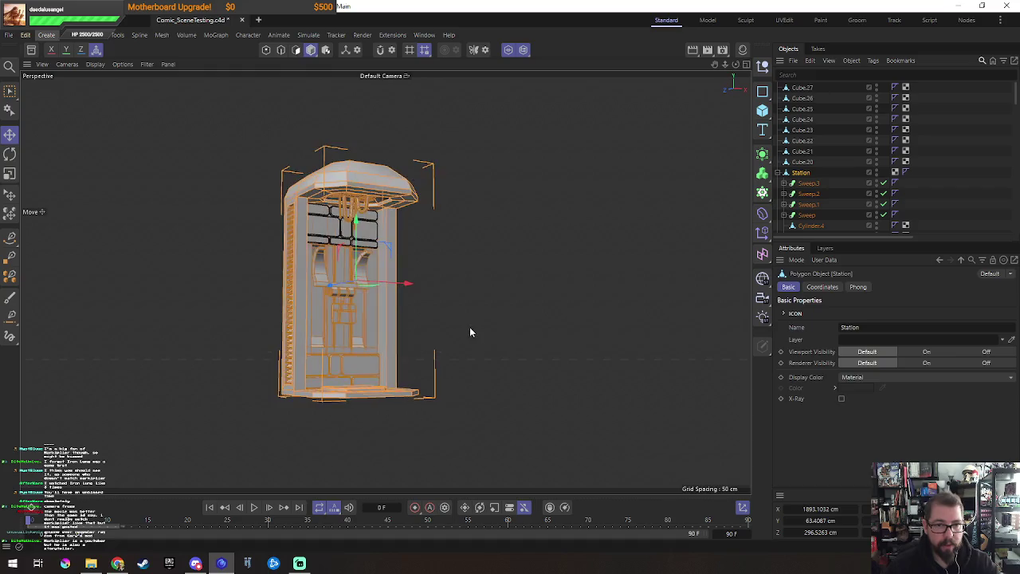
scroll(470, 331, up, 2)
alt+middle_drag(381, 254, 422, 374)
alt+drag(422, 374, 438, 358)
click(506, 321)
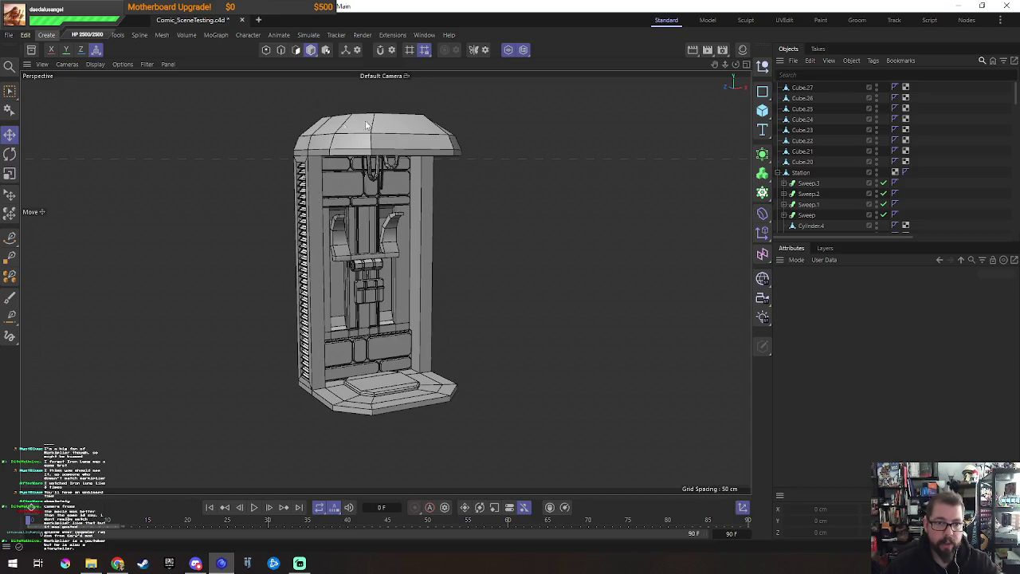
click(450, 381)
mouse_move(450, 381)
alt+mouse_down()
mouse_move(535, 393)
mouse_move(433, 403)
mouse_move(491, 410)
mouse_move(420, 396)
mouse_move(488, 391)
alt+mouse_up()
scroll(430, 389, up, 5)
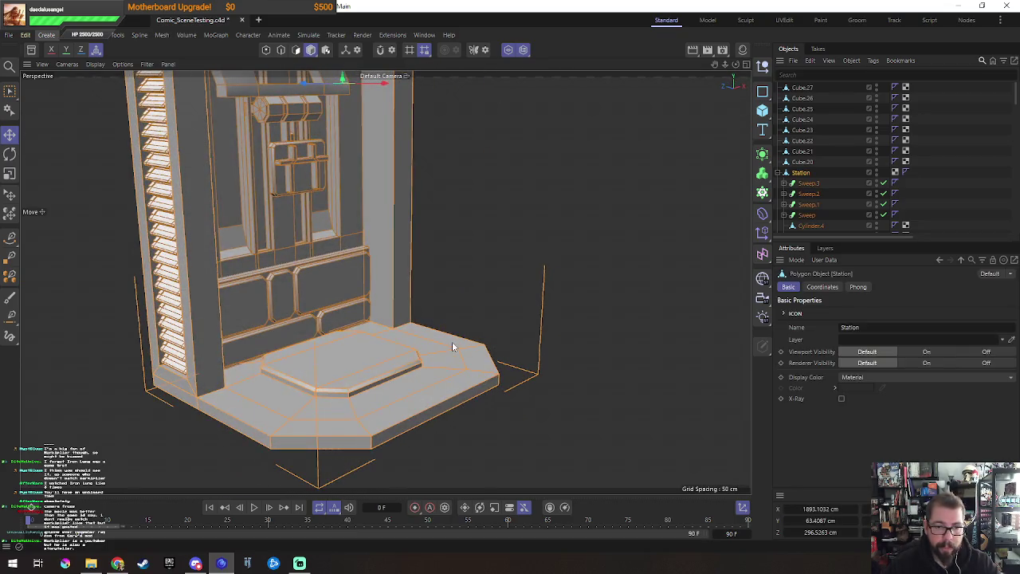
key(Return)
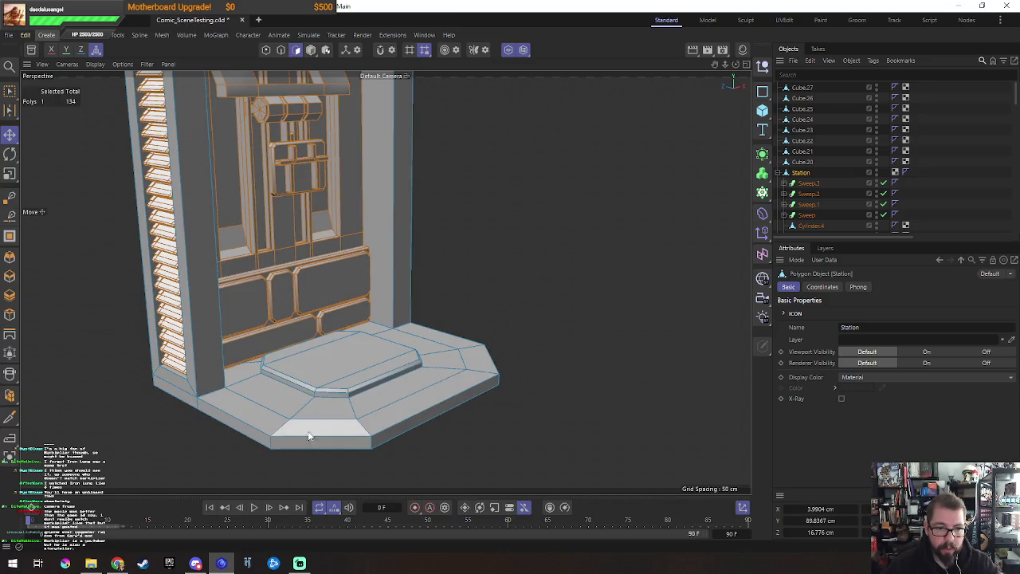
key(Return)
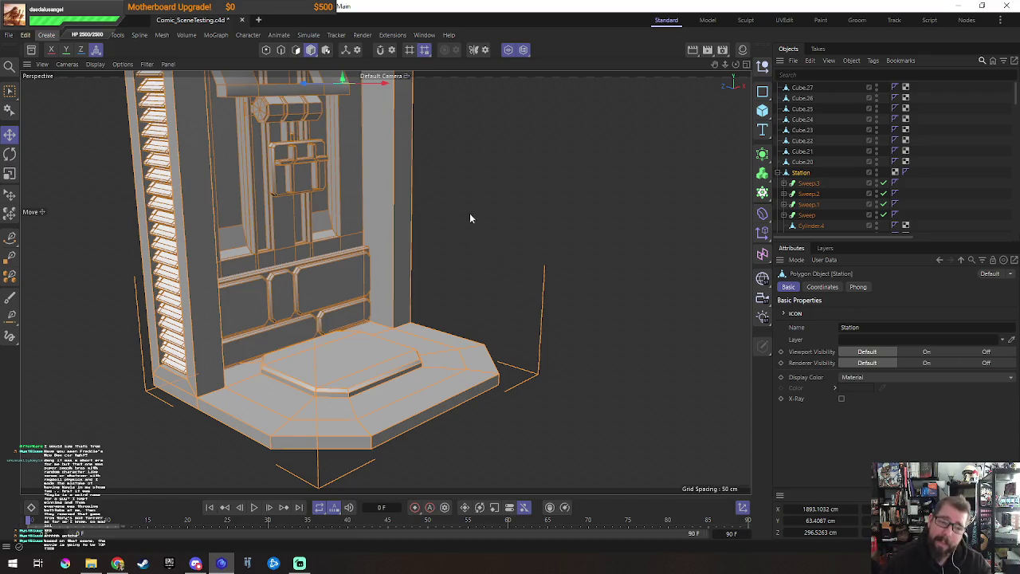
alt+drag(332, 249, 466, 281)
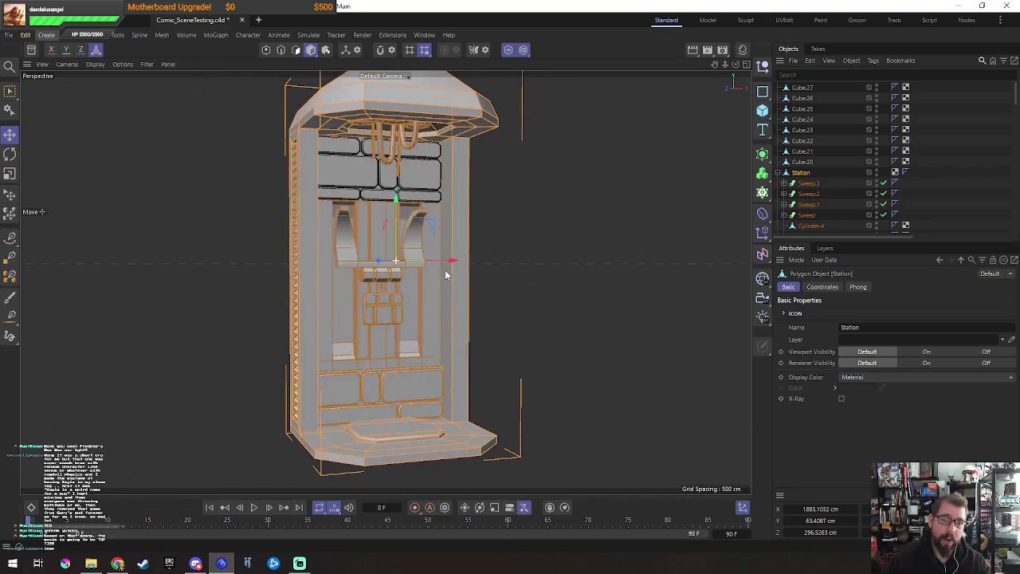
Step: Select the top chamfer and side strip polygons of the booth frame
key(Return)
click(459, 189)
shift+click(482, 128)
shift+click(414, 120)
shift+click(344, 118)
shift+click(309, 121)
shift+click(308, 279)
mouse_move(563, 215)
alt+mouse_down()
mouse_move(501, 250)
mouse_move(514, 263)
alt+mouse_up()
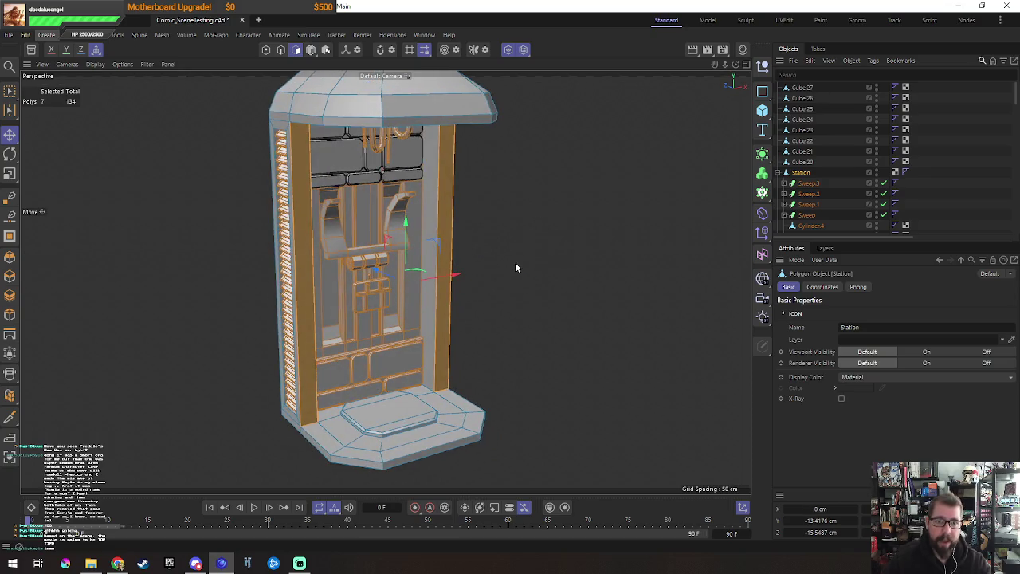
Step: Add the base rim polygons and split all 12 selected polygons into Station.1
shift+click(327, 444)
shift+click(383, 452)
shift+click(478, 426)
shift+click(470, 412)
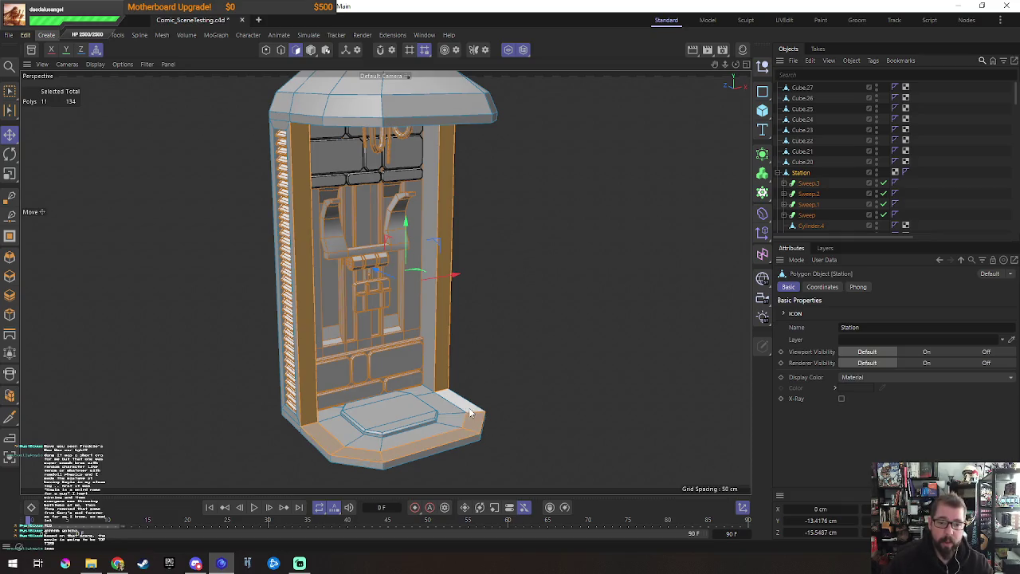
shift+click(450, 319)
right_click(450, 319)
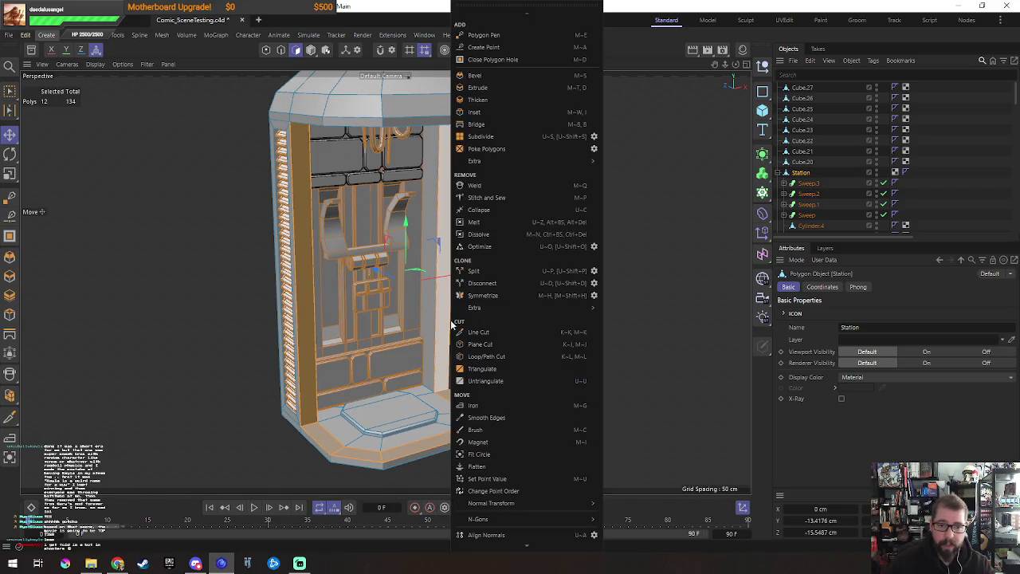
click(593, 270)
click(586, 290)
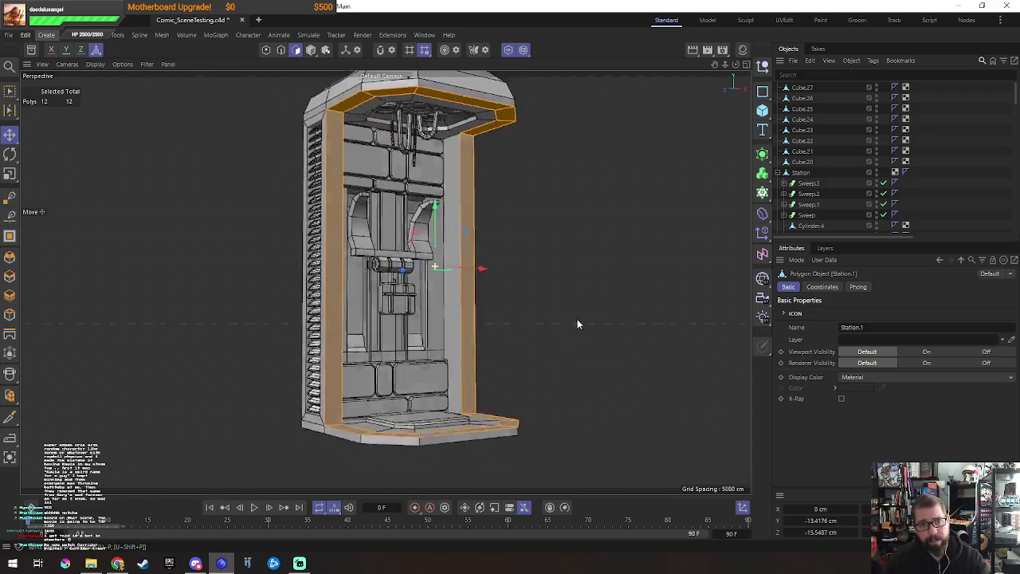
Step: Bevel the Station.1 trim polygons with about 1.7 cm offset
right_click(573, 255)
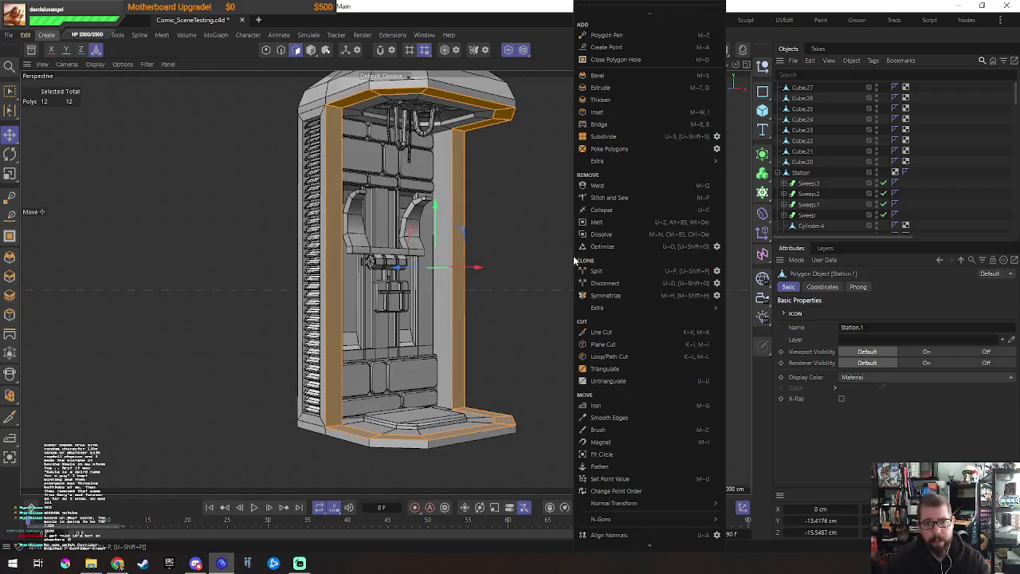
click(661, 74)
mouse_move(560, 268)
mouse_down()
mouse_move(589, 268)
mouse_move(581, 281)
mouse_move(495, 279)
mouse_move(596, 254)
mouse_move(642, 266)
mouse_move(598, 269)
mouse_up()
Step: Ring-select the vertical edges across the left trim strip in edge mode
key(Return)
key(e)
alt+drag(534, 272, 366, 285)
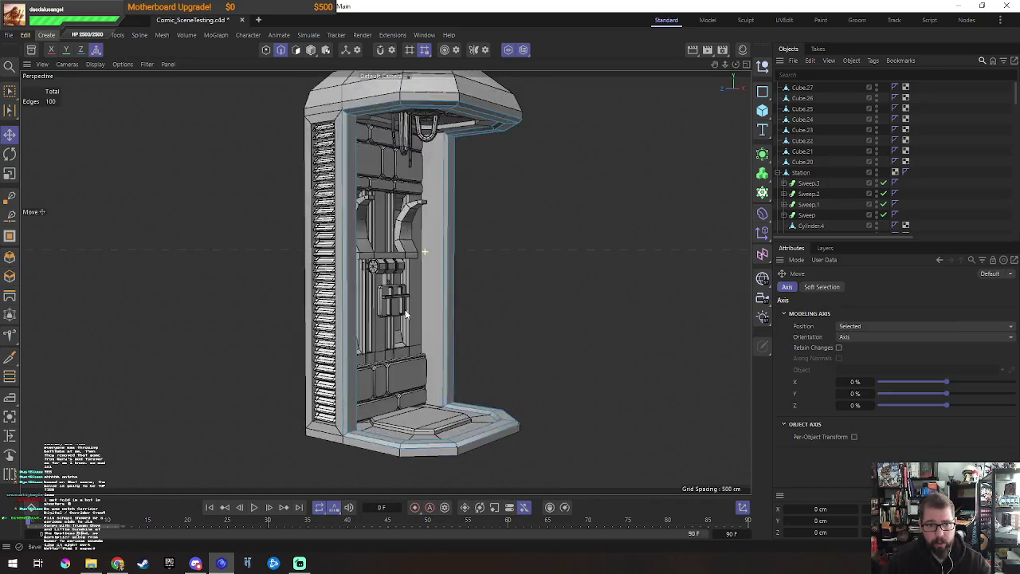
scroll(366, 286, up, 3)
scroll(367, 285, down, 3)
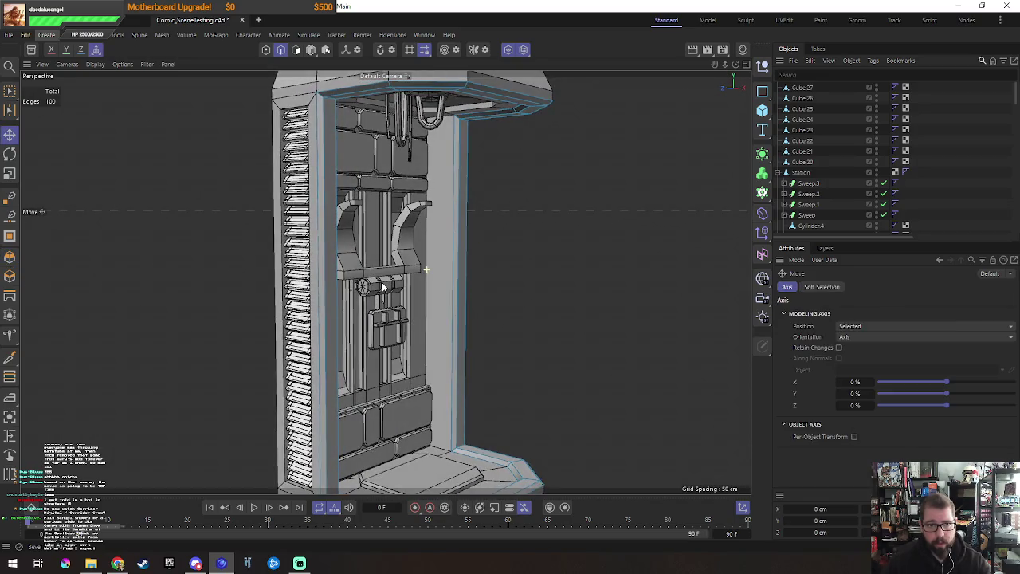
mouse_move(366, 291)
alt+mouse_down()
mouse_move(422, 317)
mouse_move(443, 357)
alt+mouse_up()
scroll(448, 367, down, 2)
key(ctrl+z)
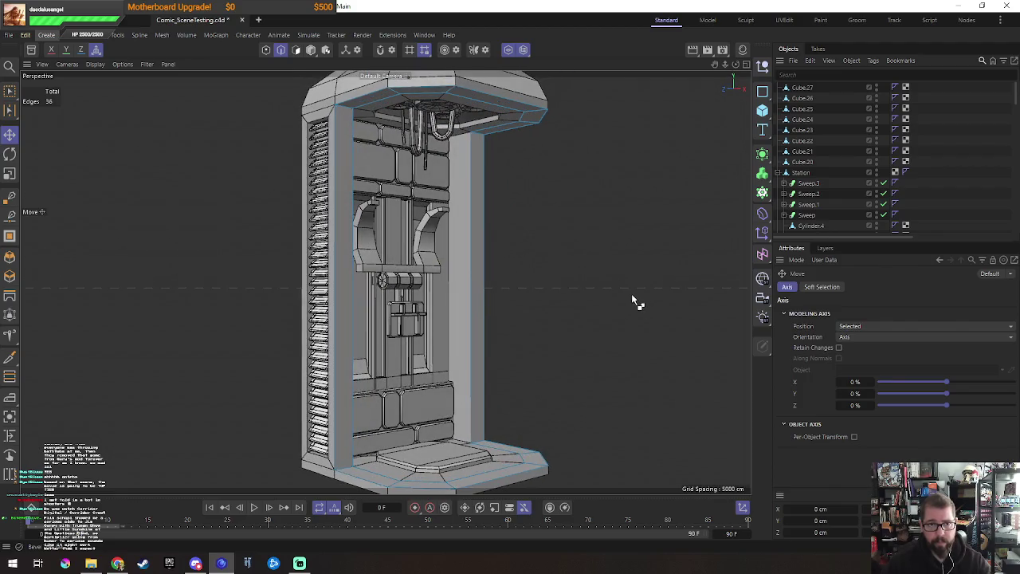
key(u)
key(b)
click(331, 306)
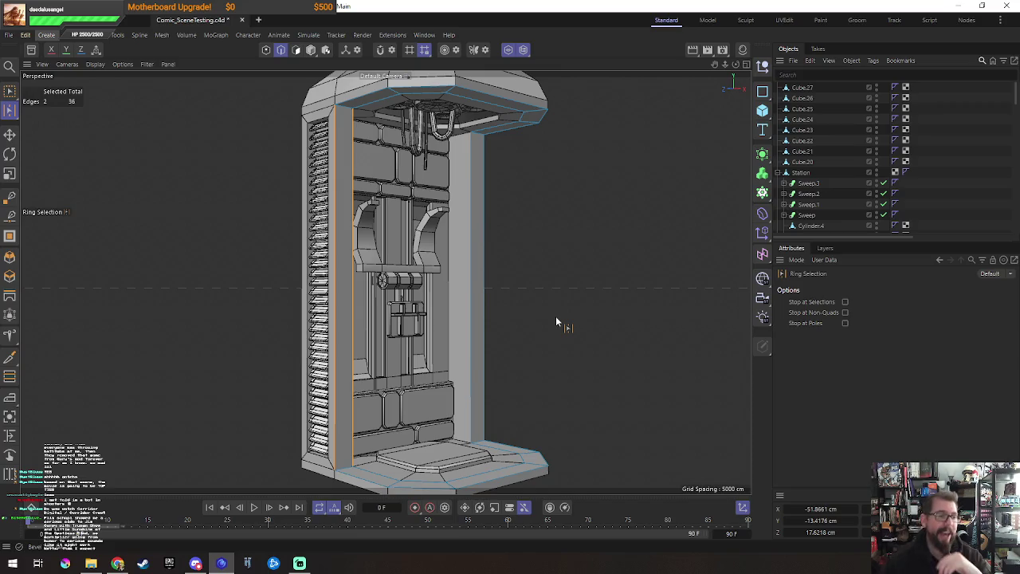
Step: Edge Cut the left strip's ring at Default 50% offset with Subdivision 2
key(m)
key(f)
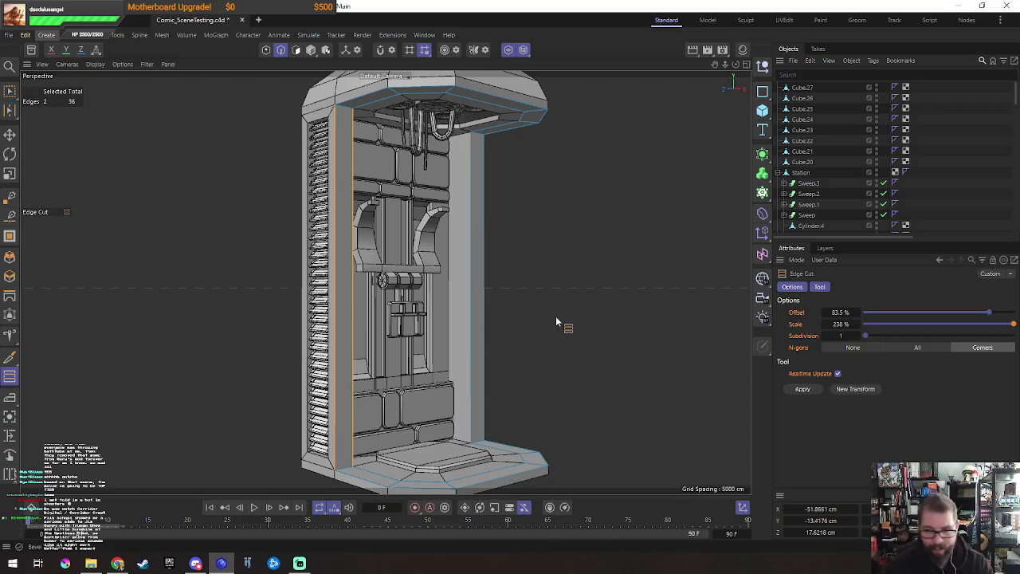
click(996, 273)
click(976, 288)
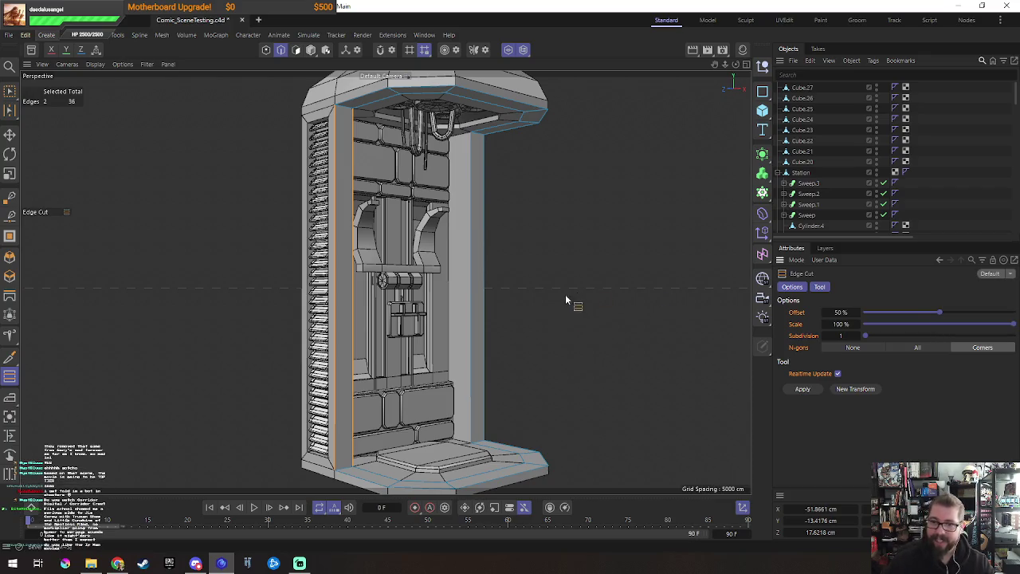
scroll(332, 346, up, 1)
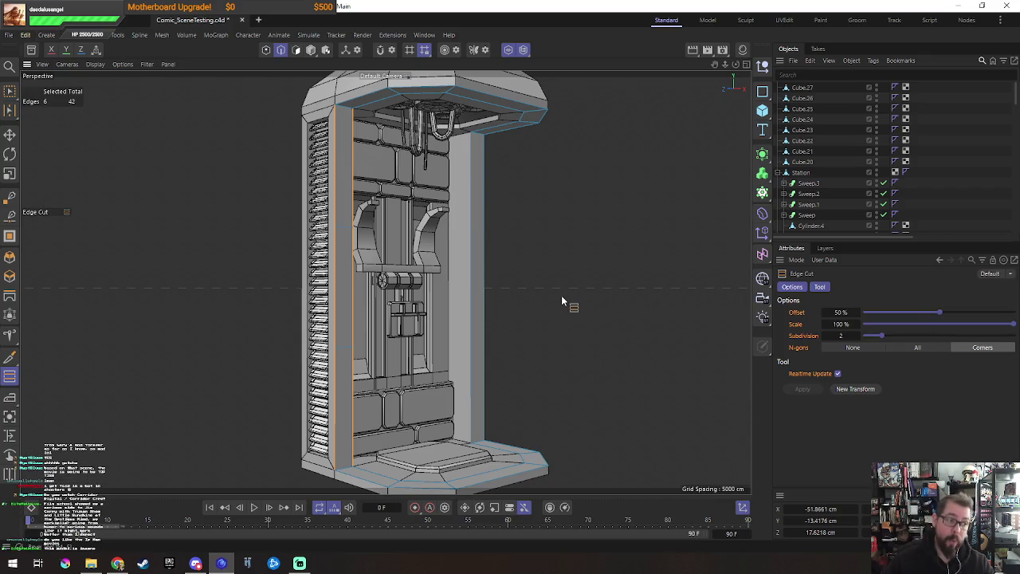
Step: Ring-select the edges across the right trim strip
key(u)
key(b)
click(480, 295)
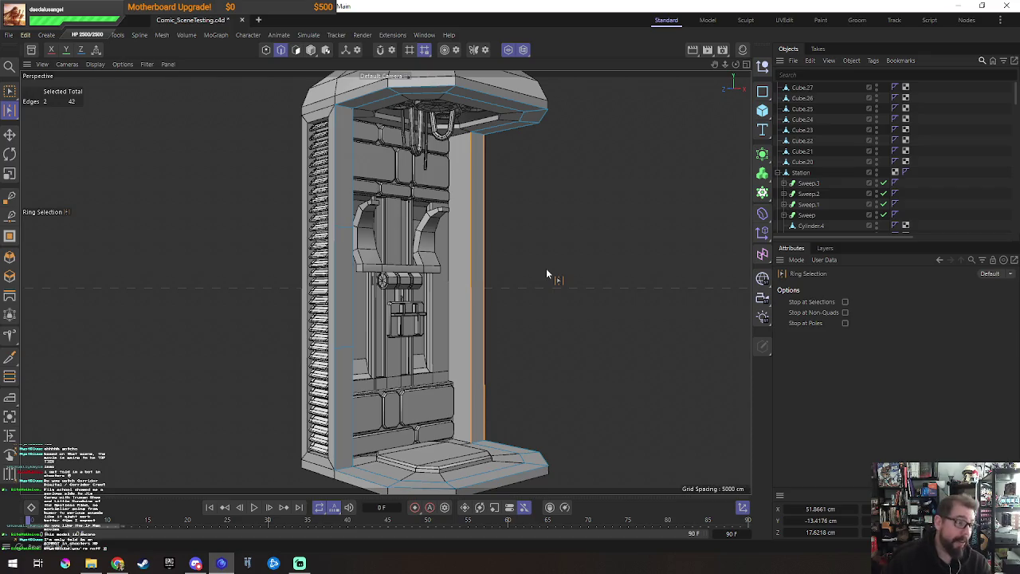
right_click(546, 273)
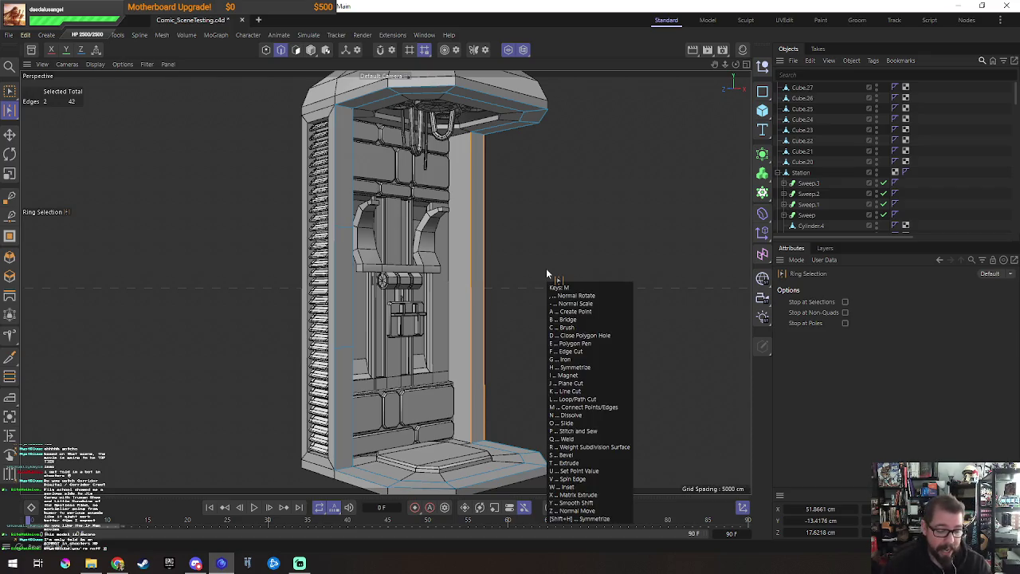
Step: Edge Cut the right strip's ring with Subdivision 2
click(574, 368)
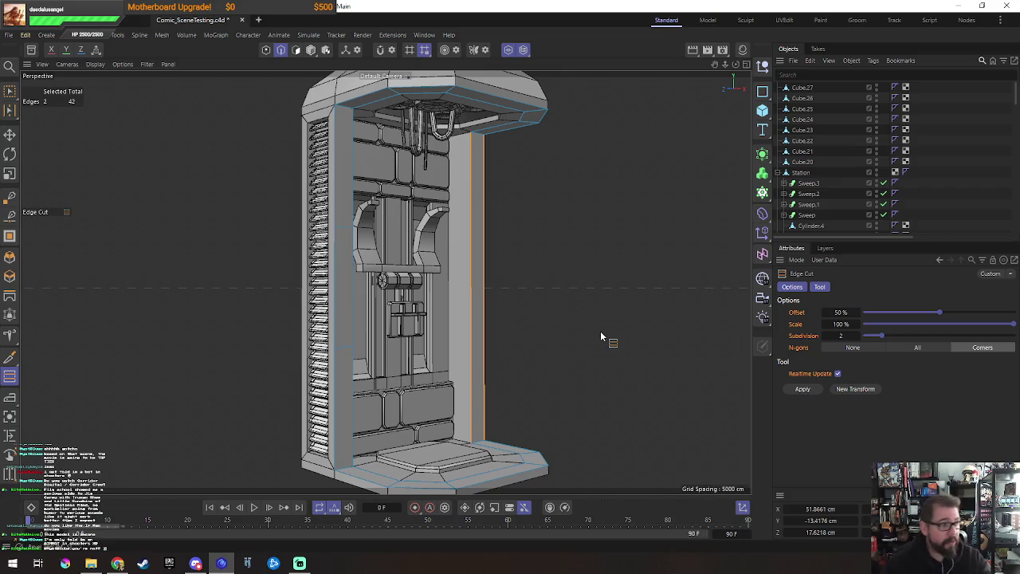
alt+drag(581, 327, 602, 333)
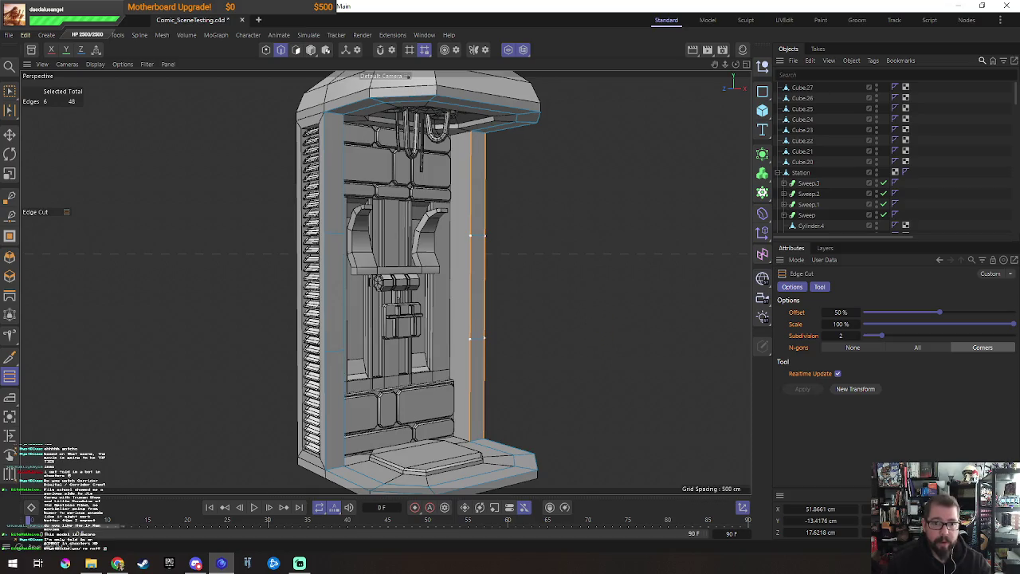
key(Return)
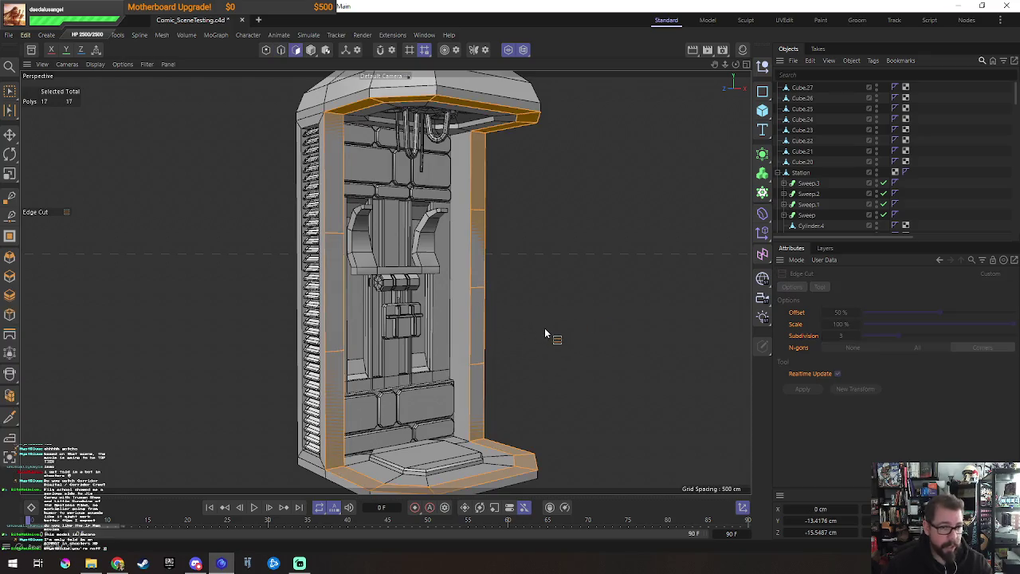
key(e)
alt+drag(544, 365, 568, 352)
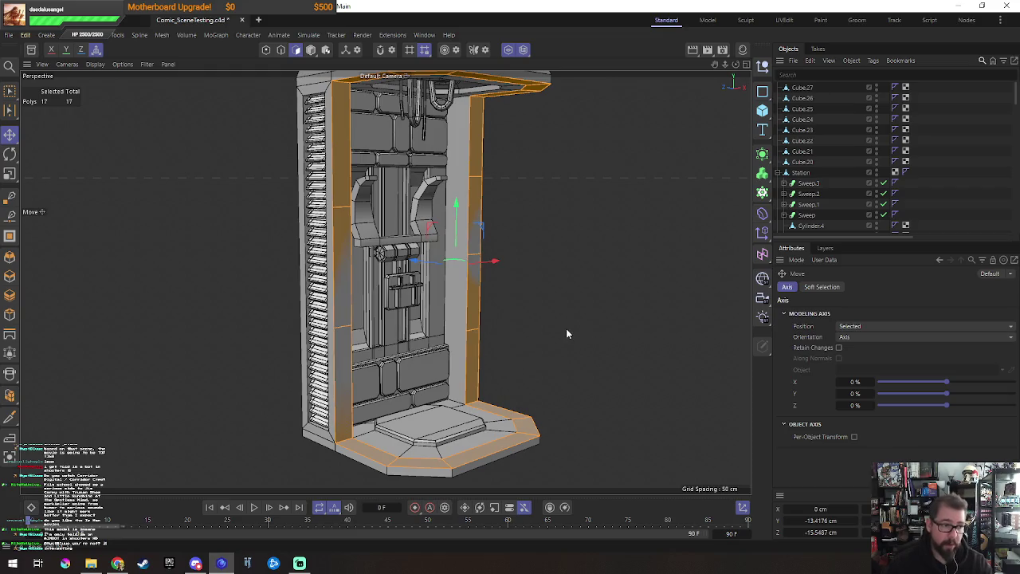
key(Return)
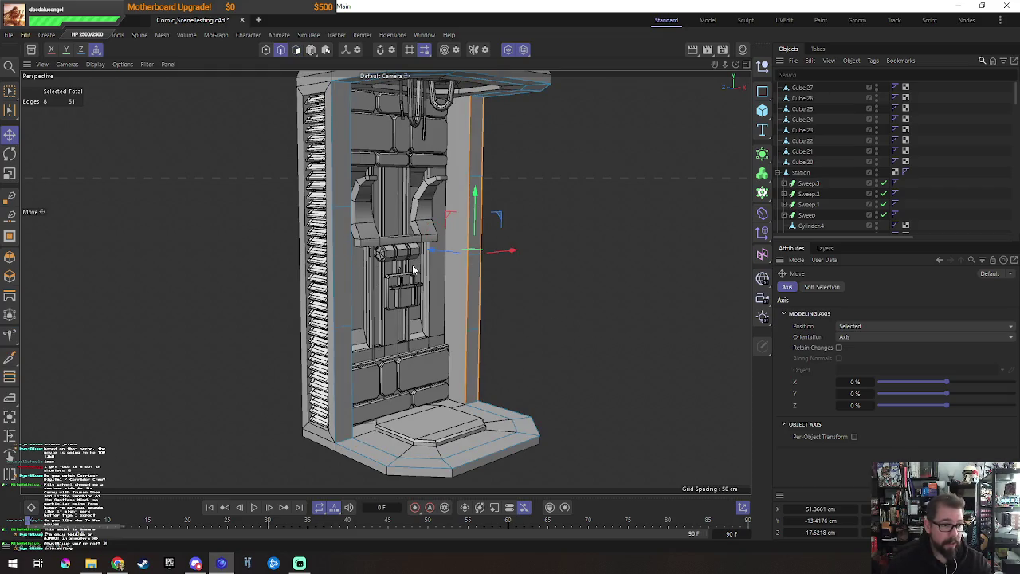
Step: Select three short cut edges on both strips and bevel them into small notches
click(340, 213)
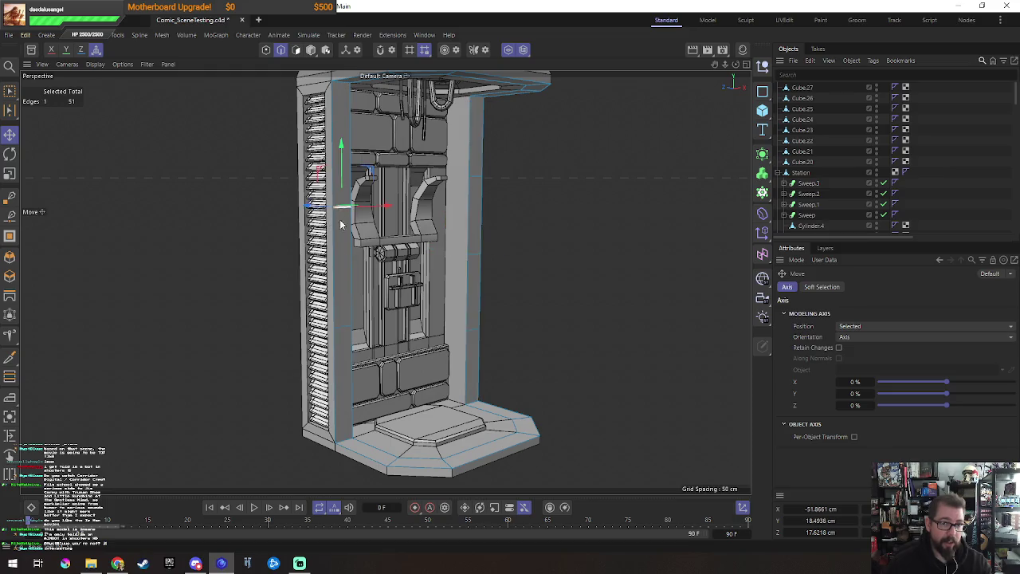
shift+click(474, 188)
shift+click(479, 254)
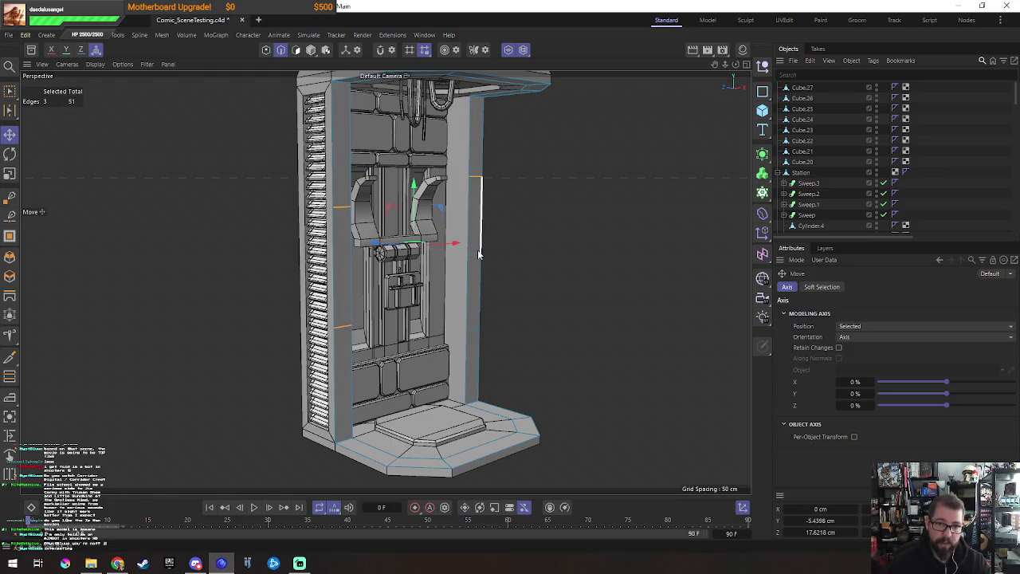
scroll(550, 291, up, 3)
key(m)
key(s)
drag(545, 277, 558, 278)
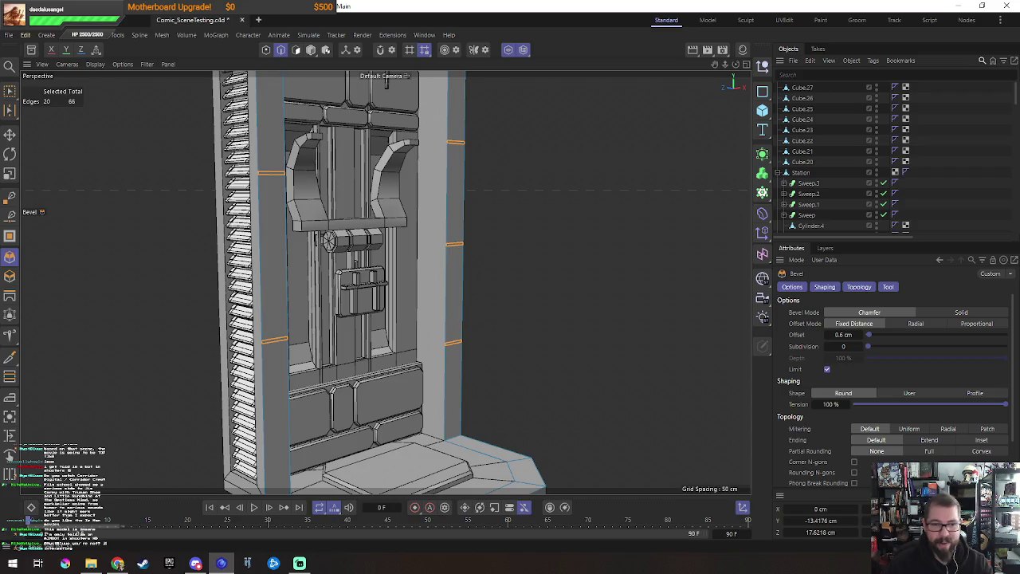
Step: Bevel the Station.1 frame trim faces with a 1.5 cm offset, then deselect them
key(Return)
key(e)
mouse_move(406, 310)
alt+mouse_down()
mouse_move(391, 331)
mouse_move(580, 245)
alt+mouse_up()
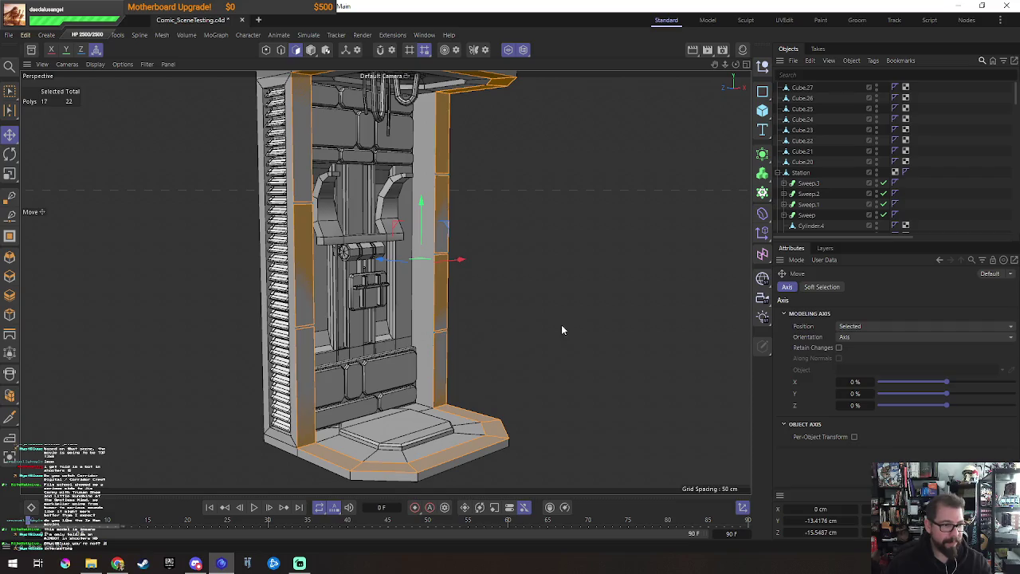
right_click(556, 266)
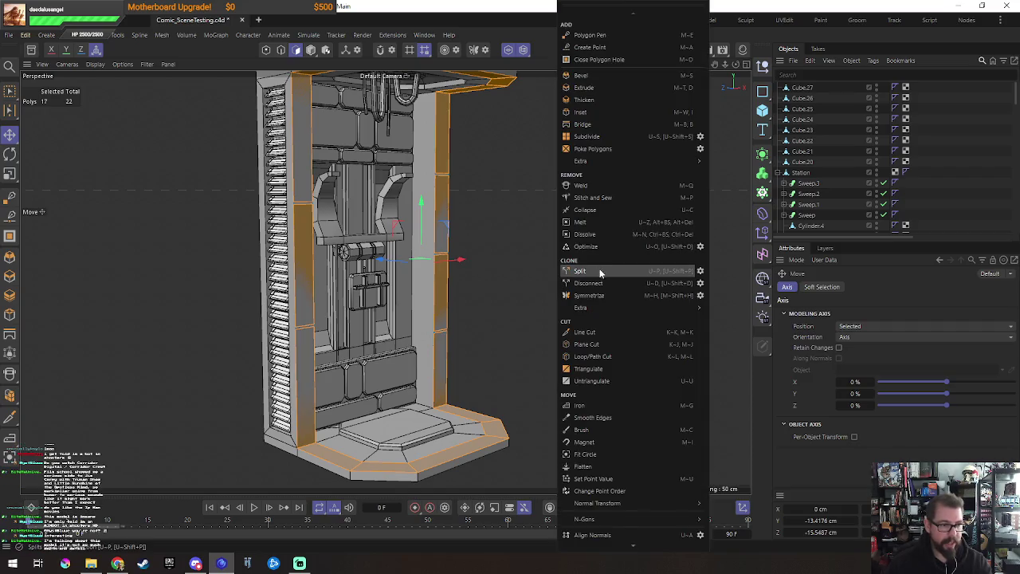
click(605, 73)
drag(538, 213, 589, 214)
key(e)
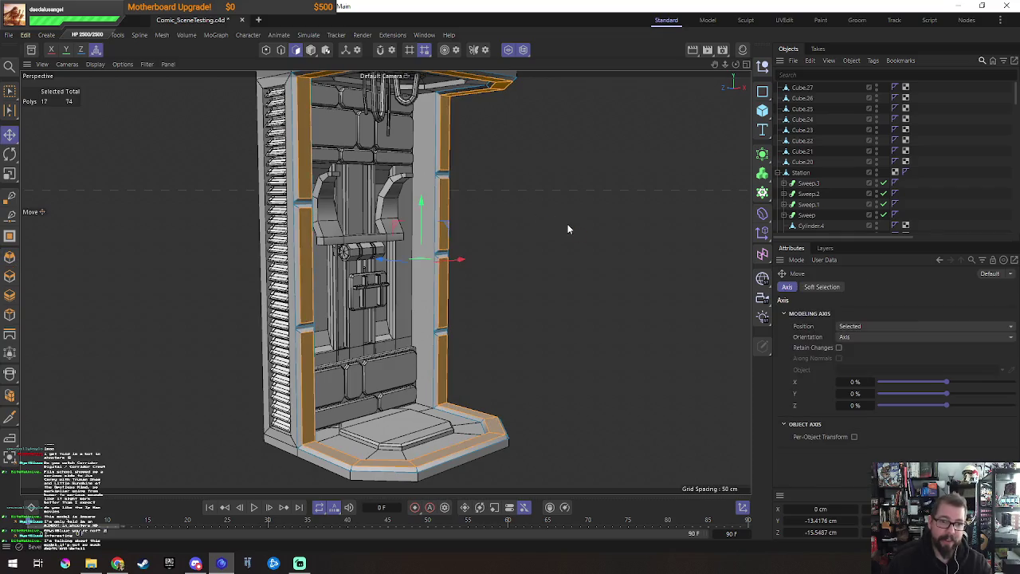
mouse_move(578, 281)
alt+mouse_down()
mouse_move(576, 321)
mouse_move(523, 316)
mouse_move(622, 312)
mouse_move(507, 287)
alt+mouse_up()
click(507, 287)
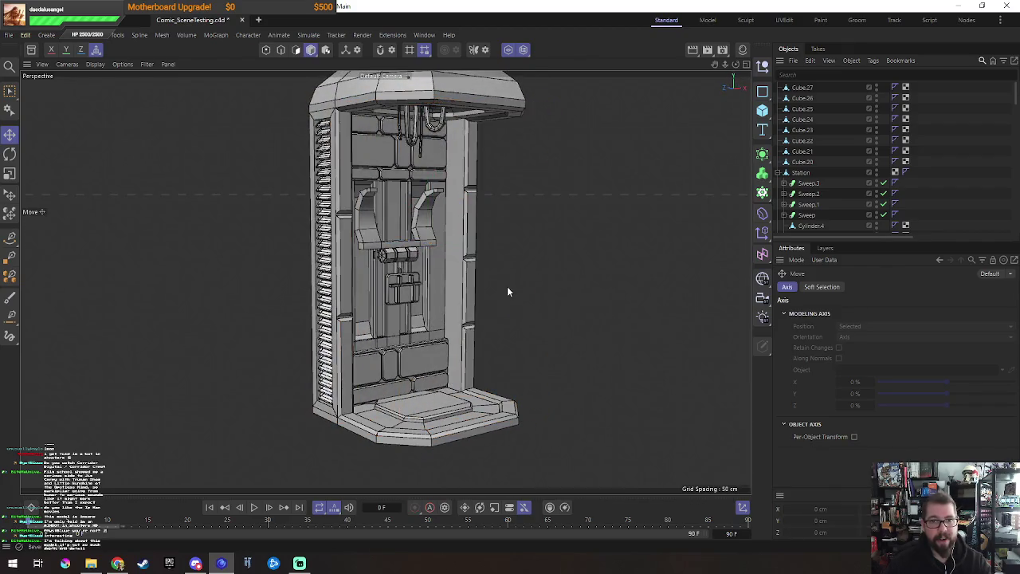
mouse_move(578, 300)
alt+mouse_down()
mouse_move(490, 346)
mouse_move(516, 353)
mouse_move(574, 317)
alt+mouse_up()
click(490, 346)
click(574, 317)
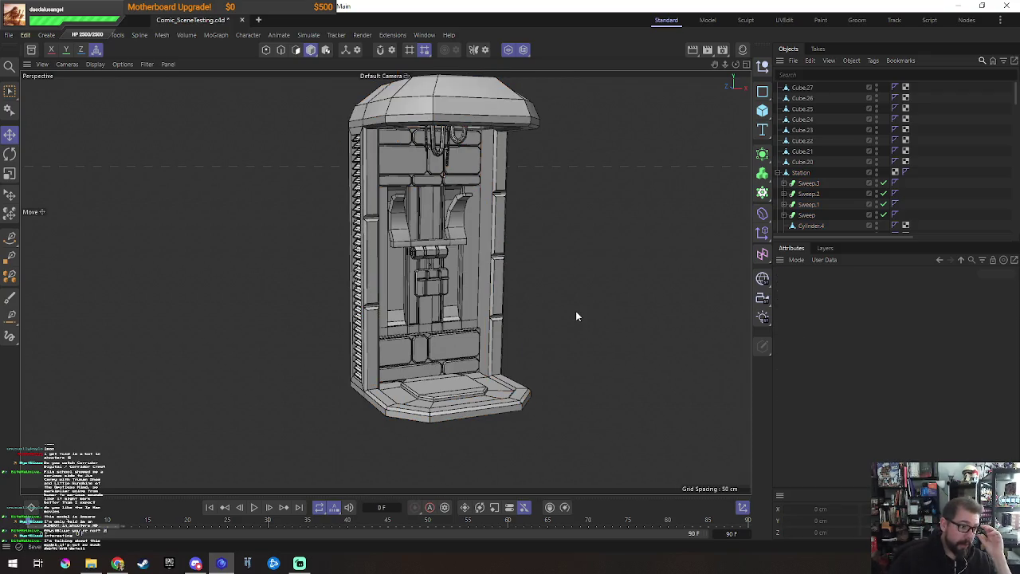
click(458, 401)
mouse_move(588, 394)
alt+mouse_down()
mouse_move(631, 413)
mouse_move(558, 342)
mouse_move(456, 396)
mouse_move(567, 420)
mouse_move(553, 342)
mouse_move(518, 314)
mouse_move(502, 306)
mouse_move(537, 334)
mouse_move(359, 294)
mouse_move(601, 327)
mouse_move(502, 334)
alt+mouse_up()
key(Return)
mouse_move(642, 257)
alt+mouse_down()
mouse_move(536, 255)
mouse_move(545, 300)
alt+mouse_up()
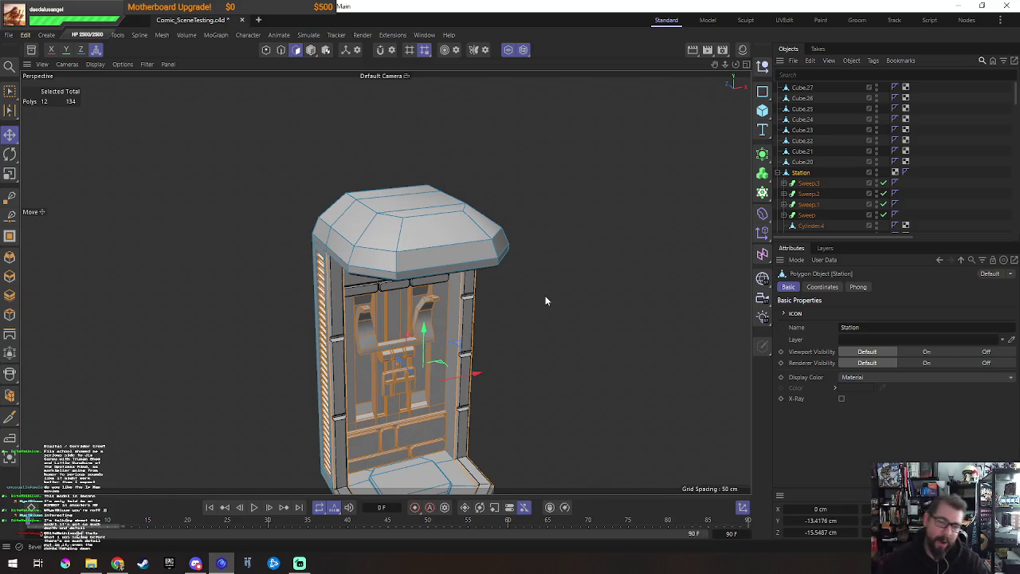
Step: Loop-select the roof cap's centre edges and move them to X 0 cm
scroll(545, 299, down, 3)
mouse_move(545, 300)
alt+mouse_down()
mouse_move(528, 258)
mouse_move(510, 269)
mouse_move(540, 270)
mouse_move(517, 244)
mouse_move(589, 236)
mouse_move(451, 179)
mouse_move(429, 185)
alt+mouse_up()
scroll(528, 258, up, 5)
key(Return)
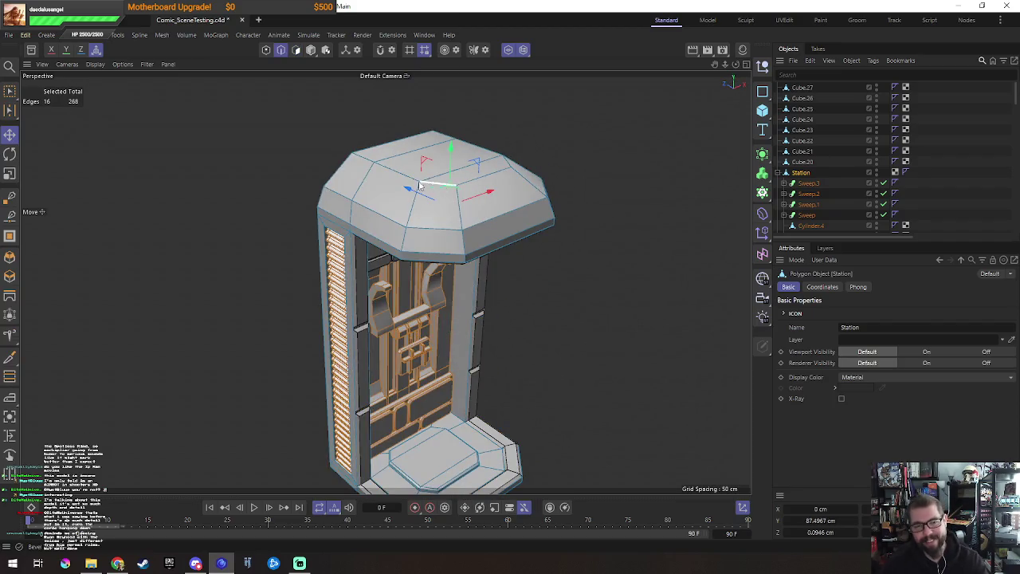
double_click(386, 168)
drag(488, 153, 503, 152)
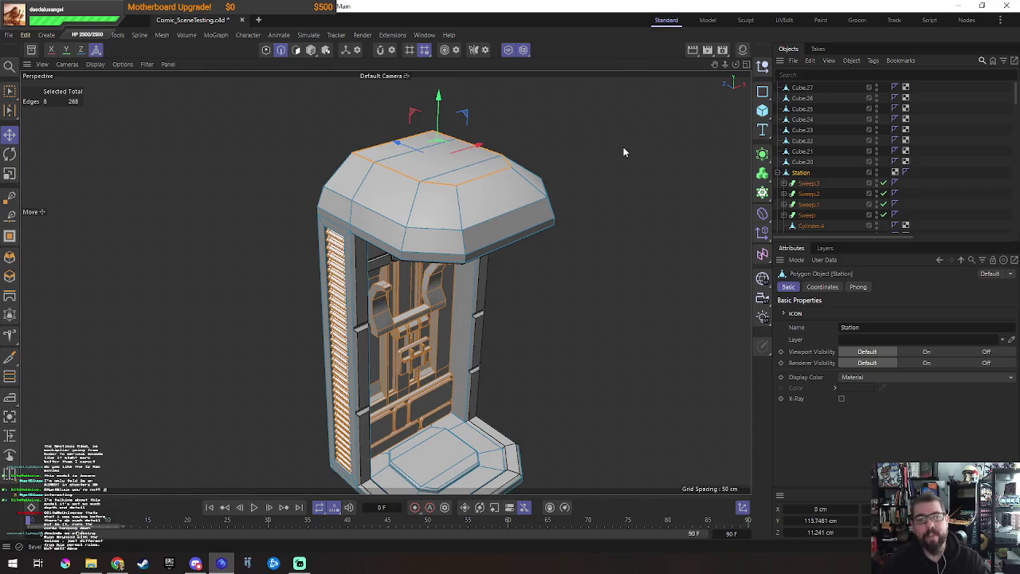
Step: Select the Station object and turn off solo to show the full warehouse
right_click(623, 152)
click(688, 525)
mouse_move(524, 375)
alt+mouse_down()
mouse_move(620, 314)
mouse_move(542, 317)
mouse_move(464, 380)
mouse_move(510, 303)
mouse_move(553, 319)
alt+mouse_up()
scroll(573, 319, down, 3)
click(507, 49)
scroll(559, 283, up, 3)
mouse_move(429, 278)
alt+mouse_down()
mouse_move(412, 232)
mouse_move(521, 282)
mouse_move(550, 255)
mouse_move(537, 332)
mouse_move(505, 373)
alt+mouse_up()
key(o)
Step: Select the robot's head with the Rotate tool
click(414, 303)
mouse_move(414, 303)
alt+mouse_down()
mouse_move(389, 263)
mouse_move(446, 350)
mouse_move(462, 355)
mouse_move(384, 359)
alt+mouse_up()
click(415, 251)
key(r)
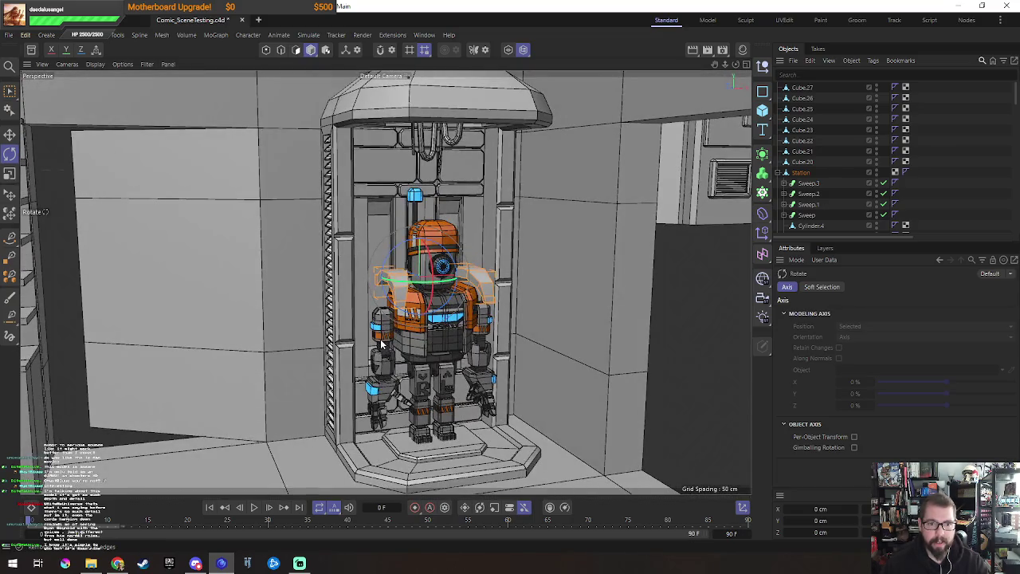
Step: Swing the robot's right arm and Right Elbow into a new pose
click(381, 344)
mouse_move(392, 341)
mouse_down()
mouse_move(420, 342)
mouse_move(381, 335)
mouse_move(363, 351)
mouse_up()
scroll(381, 343, up, 3)
click(384, 348)
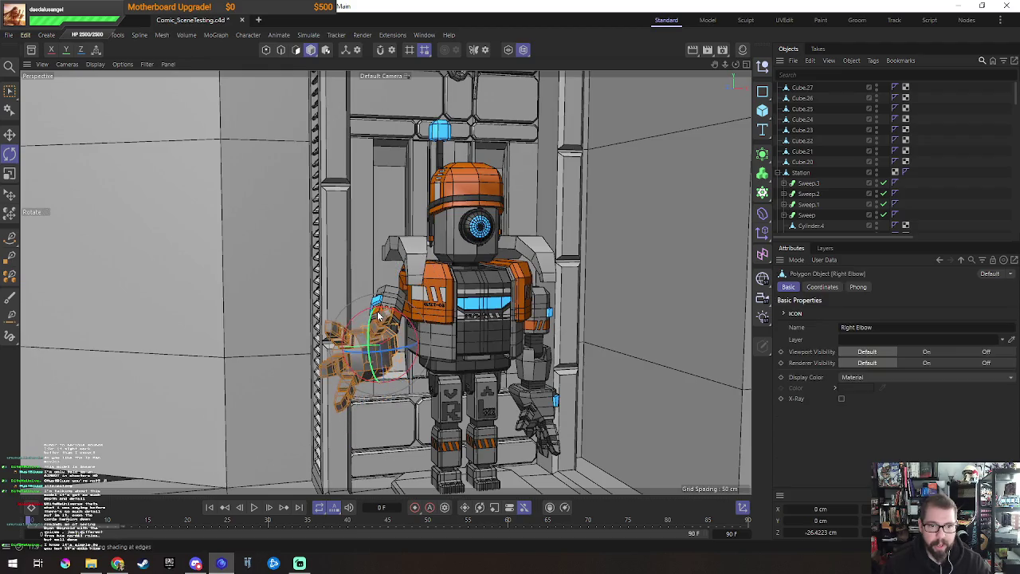
scroll(350, 349, up, 1)
scroll(345, 348, up, 2)
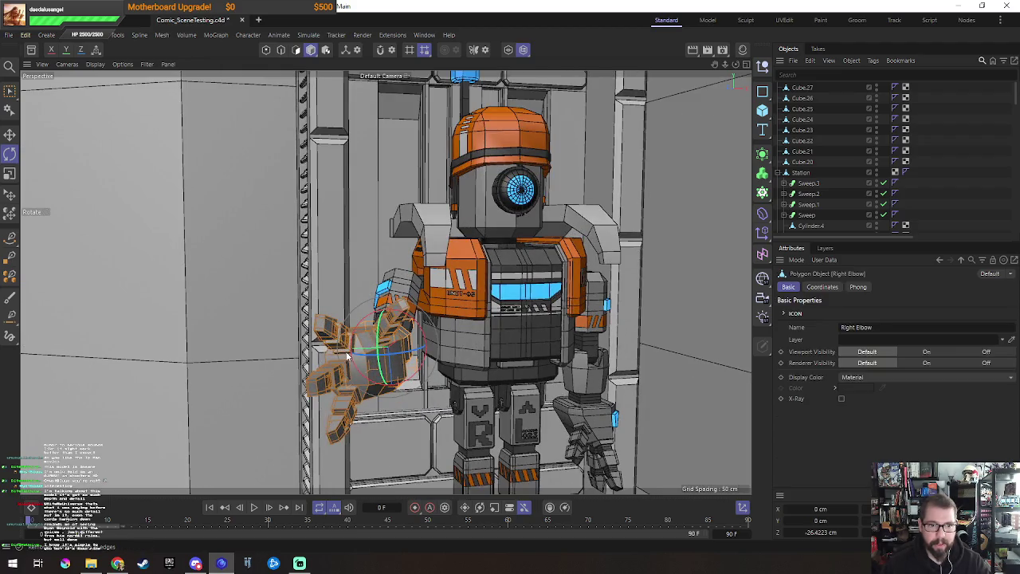
Step: Curl the right hand's FingerMid and FingerTip segments inward, raising one digit
click(348, 356)
scroll(347, 351, up, 2)
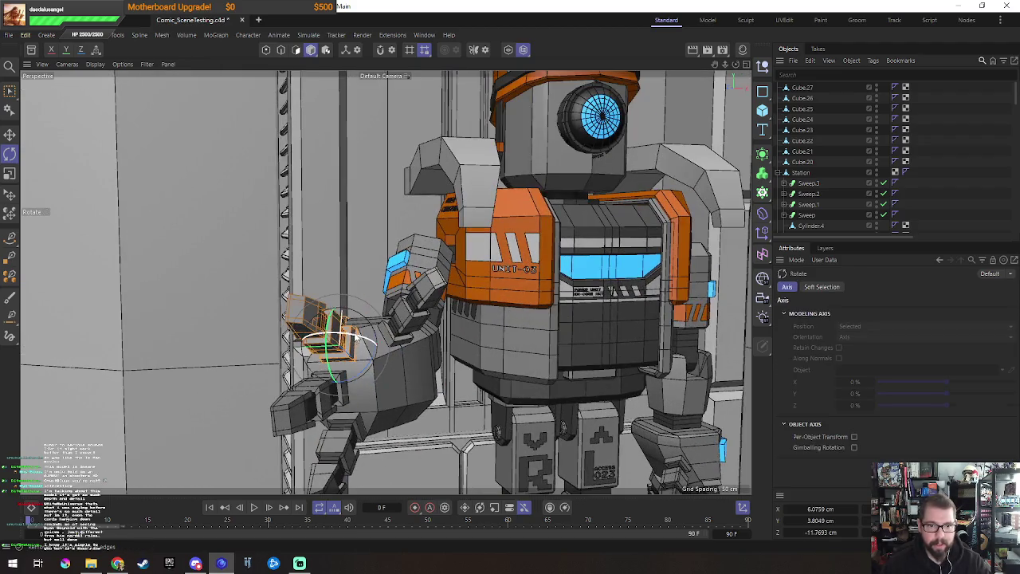
click(355, 331)
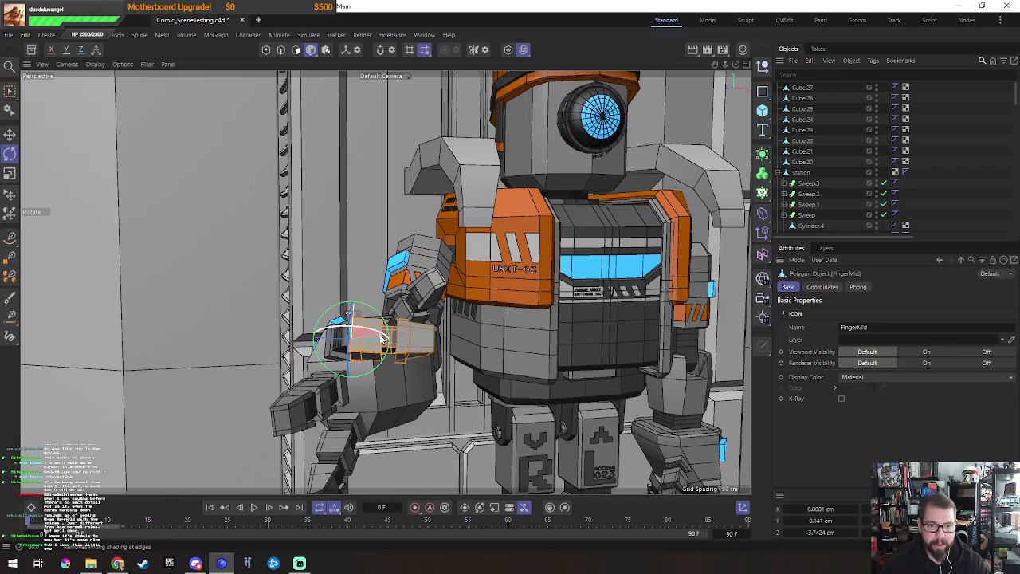
drag(412, 345, 399, 362)
click(405, 346)
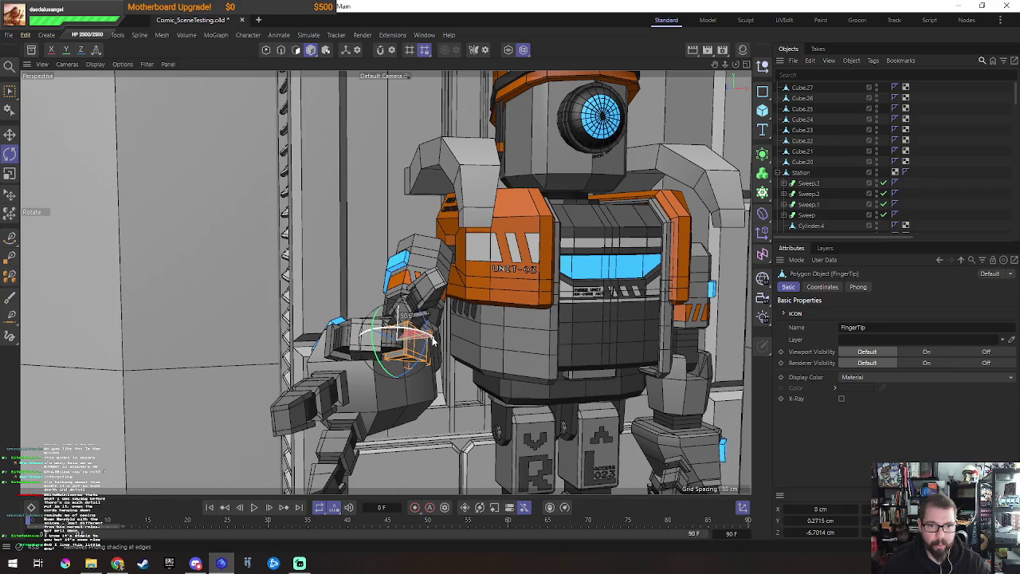
click(341, 396)
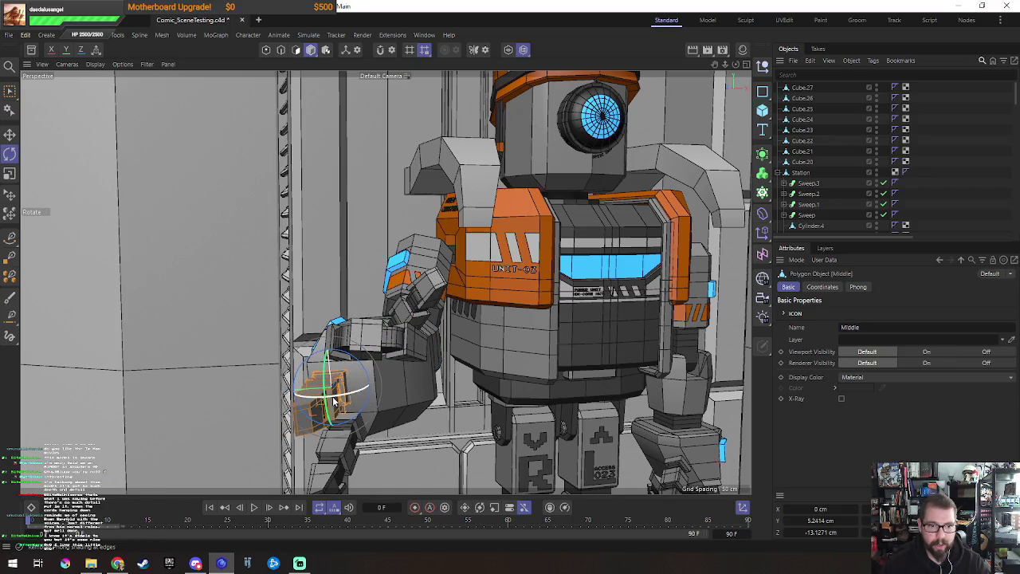
click(347, 419)
drag(336, 407, 344, 399)
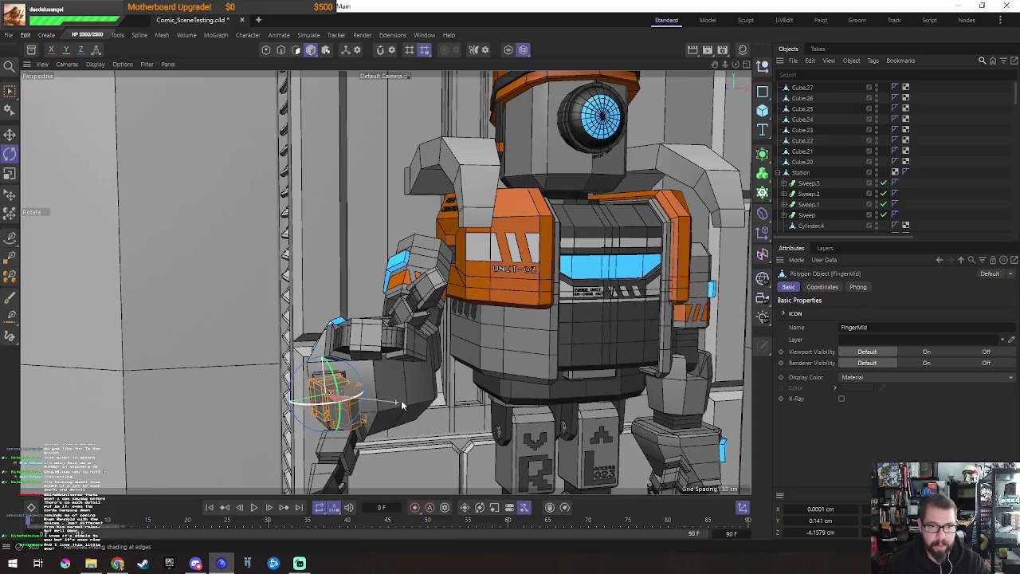
click(358, 410)
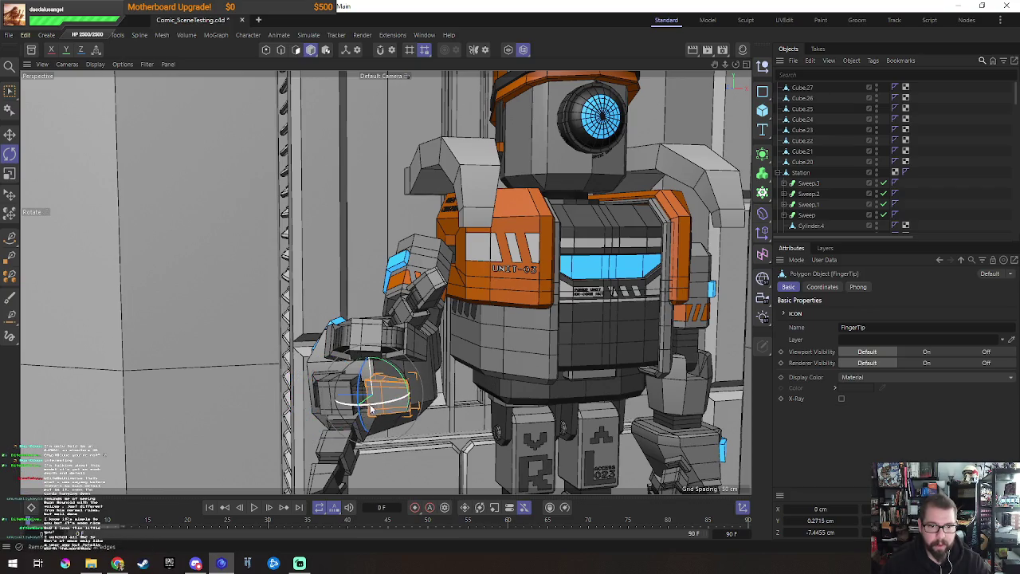
mouse_move(370, 408)
alt+mouse_down()
mouse_move(398, 372)
mouse_move(354, 307)
mouse_move(370, 330)
mouse_move(378, 314)
alt+mouse_up()
Step: Adjust the Pinky, Thumb, FingerMid and FingerTip joints and tilt the whole right hand upward
click(372, 344)
click(409, 378)
click(377, 341)
click(368, 329)
click(370, 267)
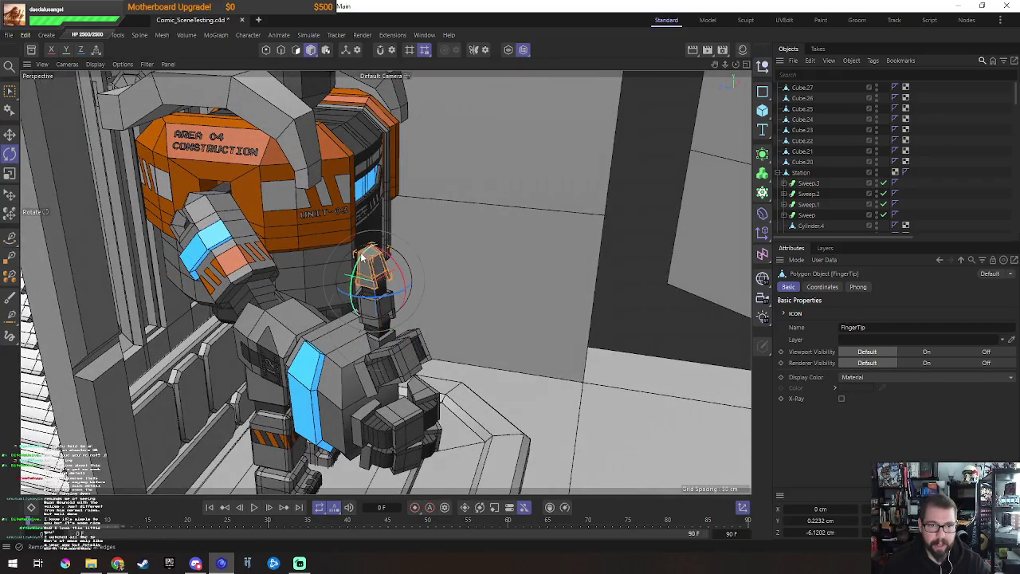
mouse_move(405, 282)
alt+mouse_down()
mouse_move(444, 372)
mouse_move(562, 420)
mouse_move(601, 404)
mouse_move(612, 370)
alt+mouse_up()
click(444, 372)
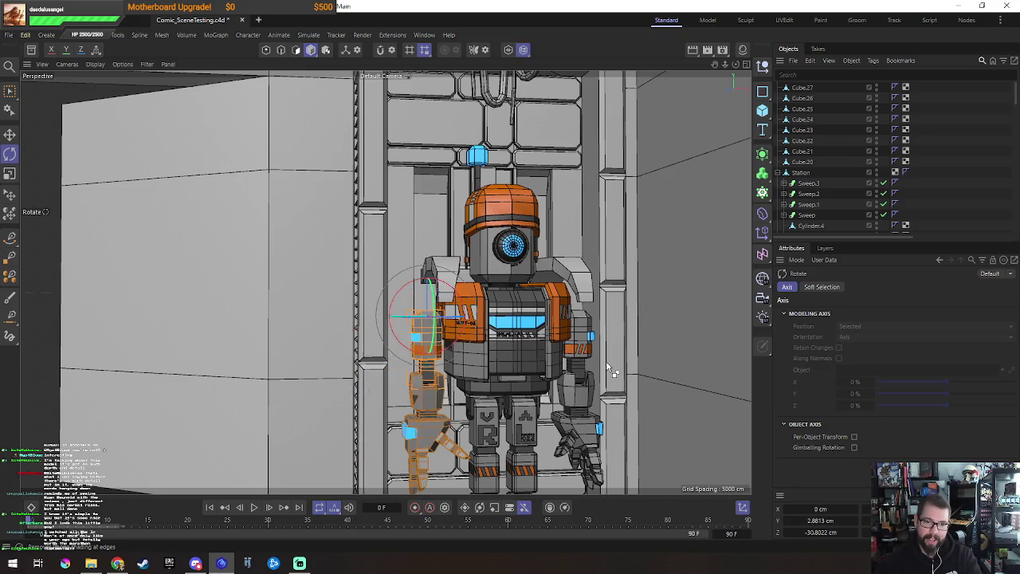
mouse_move(516, 403)
alt+mouse_down()
mouse_move(558, 373)
mouse_move(520, 224)
mouse_move(493, 200)
mouse_move(524, 239)
mouse_move(510, 278)
mouse_move(516, 226)
mouse_move(515, 236)
alt+mouse_up()
Step: Move Station.1 and Cube.20–Cube.27 under the Station group and frame it in the view
scroll(538, 283, down, 3)
click(492, 205)
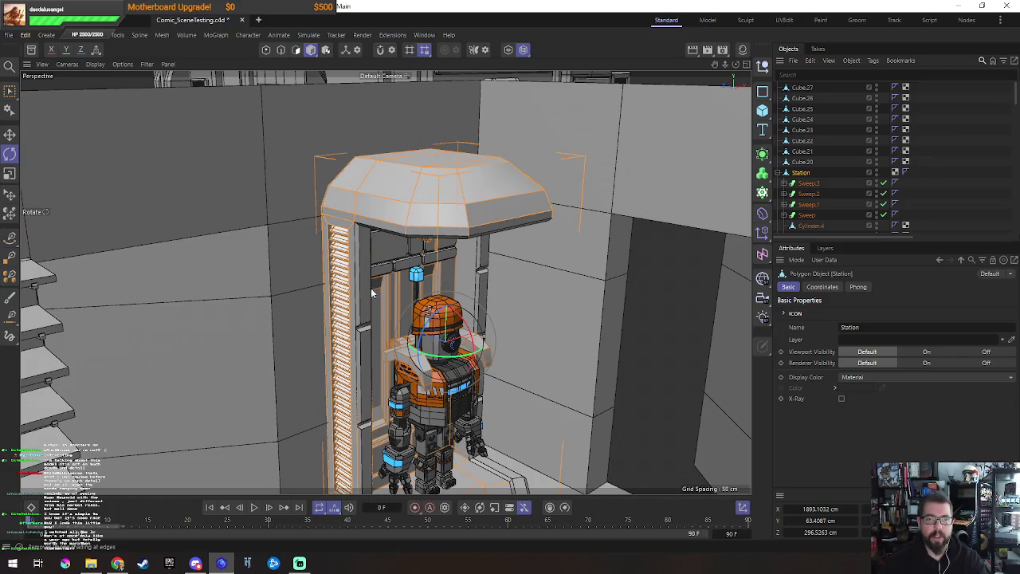
click(401, 289)
scroll(825, 144, down, 5)
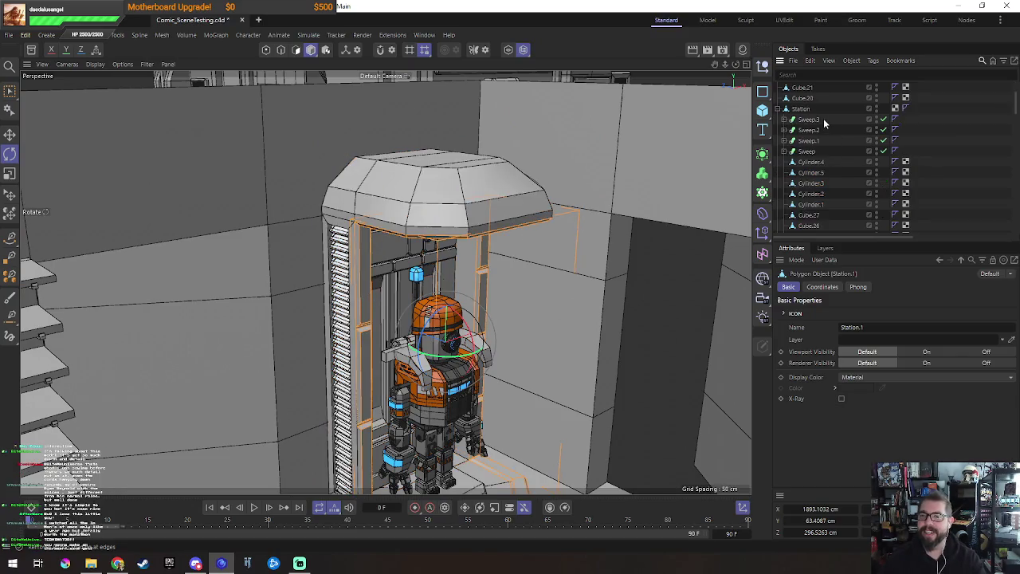
scroll(820, 141, up, 5)
click(780, 172)
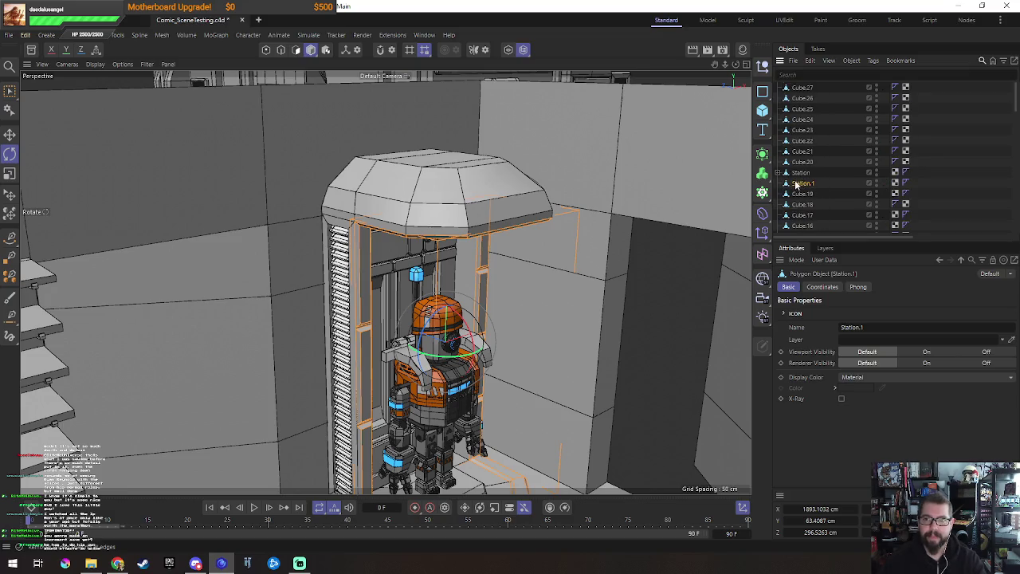
drag(814, 175, 801, 172)
click(802, 162)
shift+click(802, 88)
click(780, 88)
click(800, 88)
key(o)
Step: Orbit around the booth and robot, ending at the orange '03 CONSTRUCTION' helmet
mouse_move(576, 169)
alt+mouse_down()
mouse_move(546, 192)
mouse_move(546, 218)
mouse_move(487, 262)
mouse_move(489, 272)
alt+mouse_up()
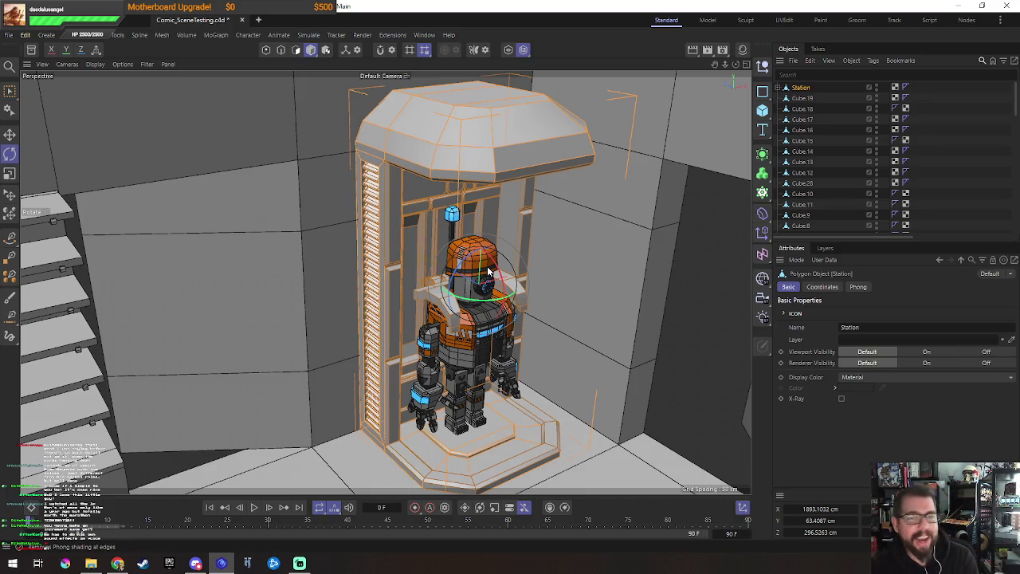
mouse_move(452, 292)
alt+mouse_down()
mouse_move(494, 303)
mouse_move(521, 339)
alt+mouse_up()
scroll(510, 303, up, 5)
scroll(535, 304, down, 1)
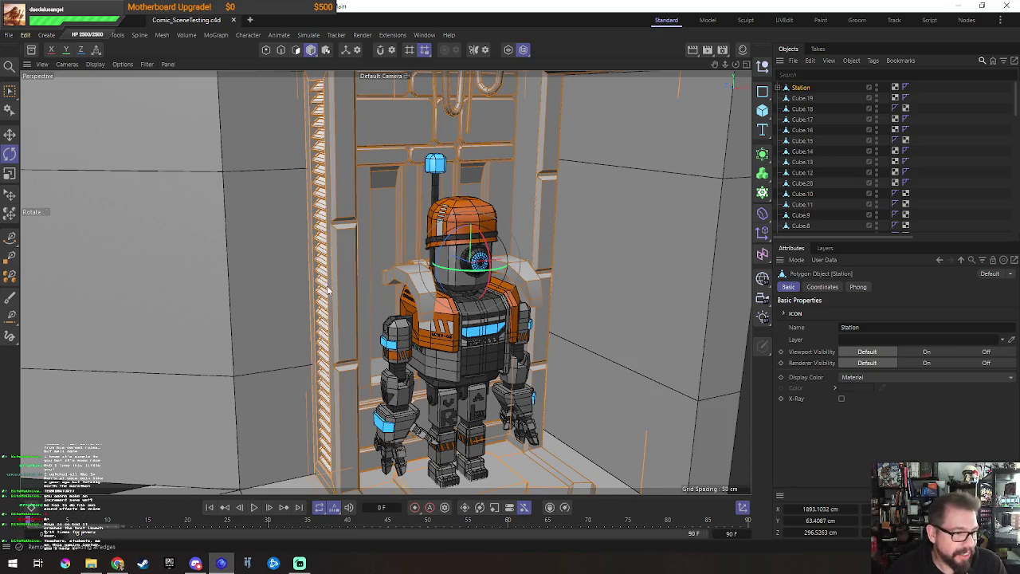
alt+drag(379, 288, 368, 305)
alt+drag(417, 339, 419, 321)
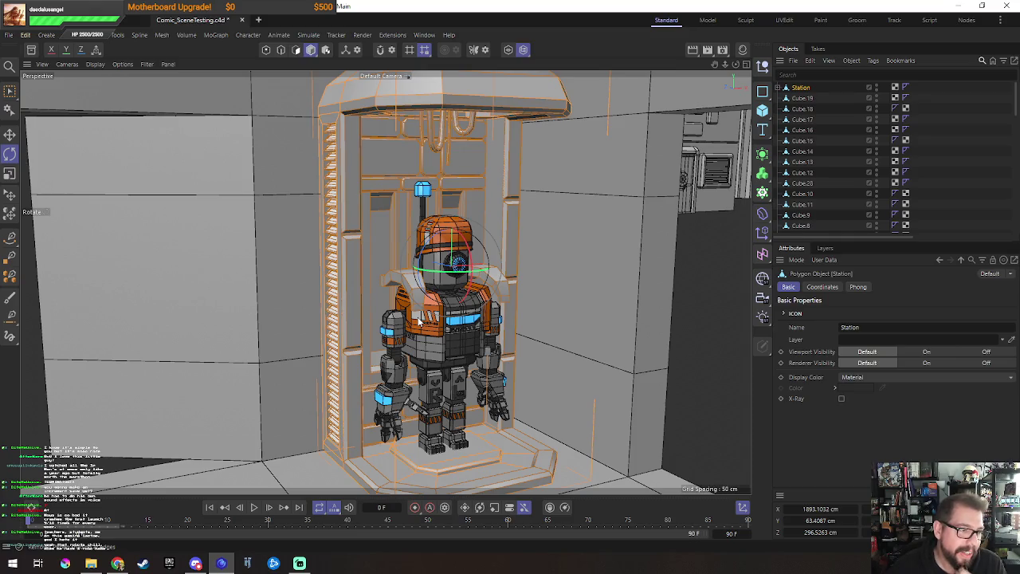
mouse_move(419, 321)
alt+mouse_down()
mouse_move(554, 233)
mouse_move(499, 248)
mouse_move(552, 232)
mouse_move(508, 226)
alt+mouse_up()
scroll(554, 233, up, 5)
scroll(552, 232, up, 3)
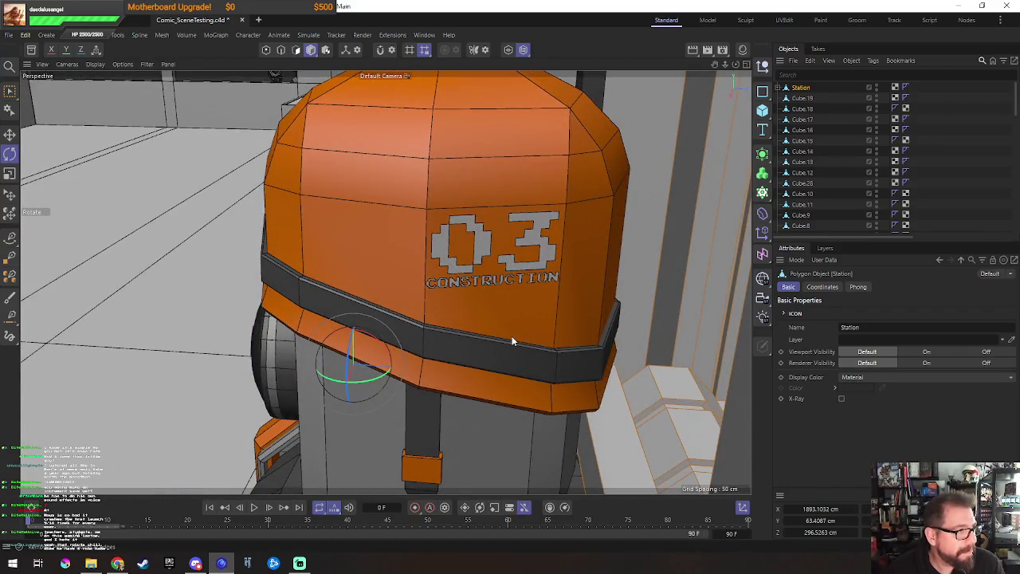
mouse_move(459, 333)
alt+mouse_down()
mouse_move(591, 321)
mouse_move(546, 326)
mouse_move(528, 337)
mouse_move(545, 352)
mouse_move(547, 335)
mouse_move(501, 364)
mouse_move(548, 364)
alt+mouse_up()
scroll(541, 319, up, 3)
scroll(562, 357, down, 3)
scroll(544, 377, down, 3)
alt+middle_drag(545, 377, 502, 318)
scroll(491, 342, up, 3)
scroll(492, 342, up, 2)
scroll(521, 365, up, 2)
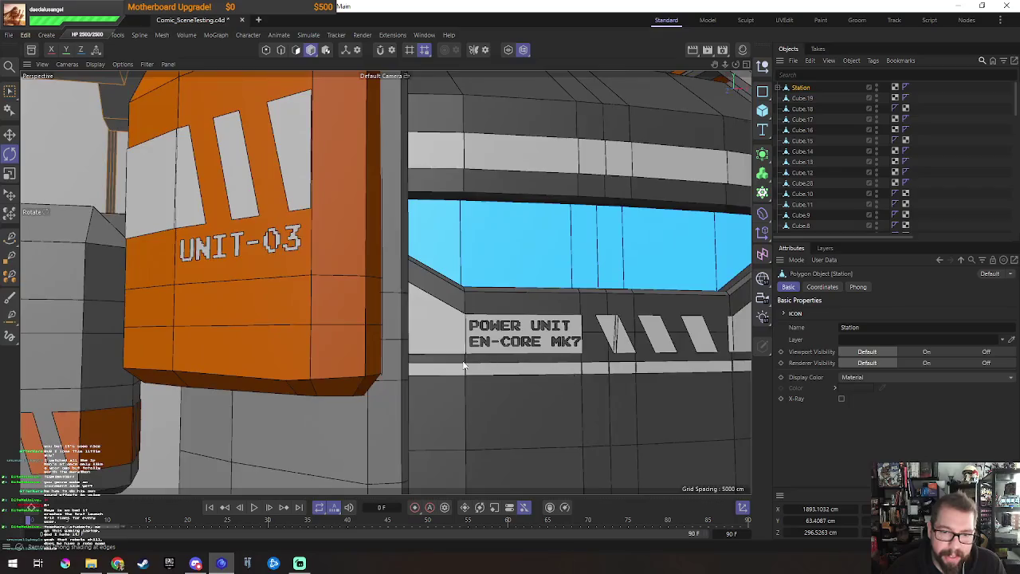
scroll(521, 365, up, 2)
mouse_move(521, 365)
alt+mouse_down()
mouse_move(502, 377)
mouse_move(546, 386)
alt+mouse_up()
scroll(502, 373, down, 3)
scroll(546, 385, up, 3)
scroll(545, 385, down, 3)
scroll(505, 380, up, 3)
alt+middle_drag(578, 371, 546, 255)
mouse_move(546, 254)
alt+mouse_down()
mouse_move(619, 280)
mouse_move(533, 247)
mouse_move(547, 309)
mouse_move(600, 302)
mouse_move(507, 161)
mouse_move(598, 271)
mouse_move(571, 305)
mouse_move(529, 303)
mouse_move(558, 323)
alt+mouse_up()
scroll(619, 280, up, 1)
scroll(558, 235, up, 3)
scroll(558, 235, down, 3)
scroll(507, 160, up, 2)
scroll(463, 161, up, 2)
scroll(598, 271, down, 3)
scroll(571, 305, down, 3)
scroll(529, 303, up, 2)
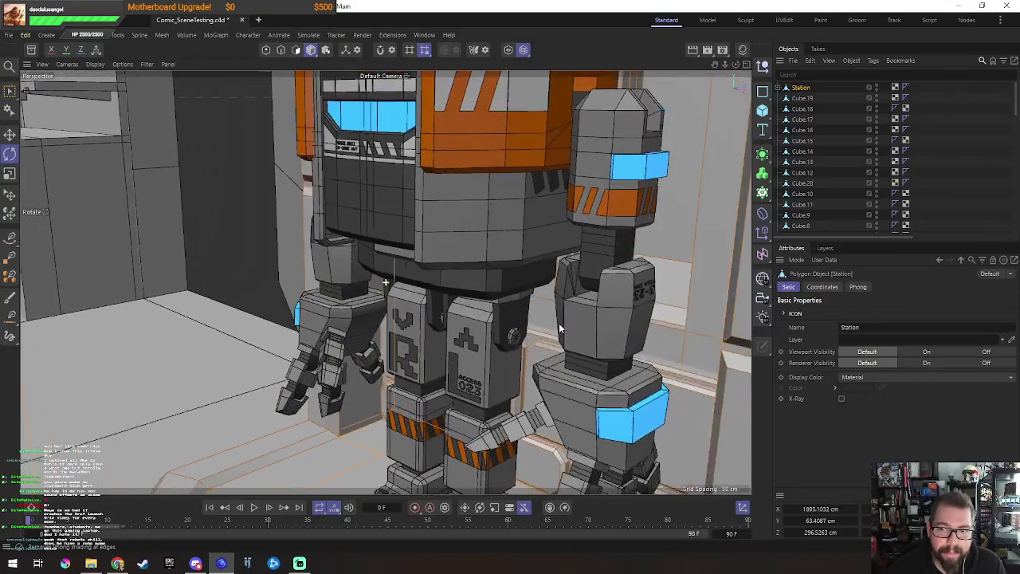
scroll(559, 322, up, 3)
scroll(663, 292, up, 2)
alt+drag(663, 291, 625, 295)
scroll(625, 300, up, 1)
scroll(626, 299, up, 1)
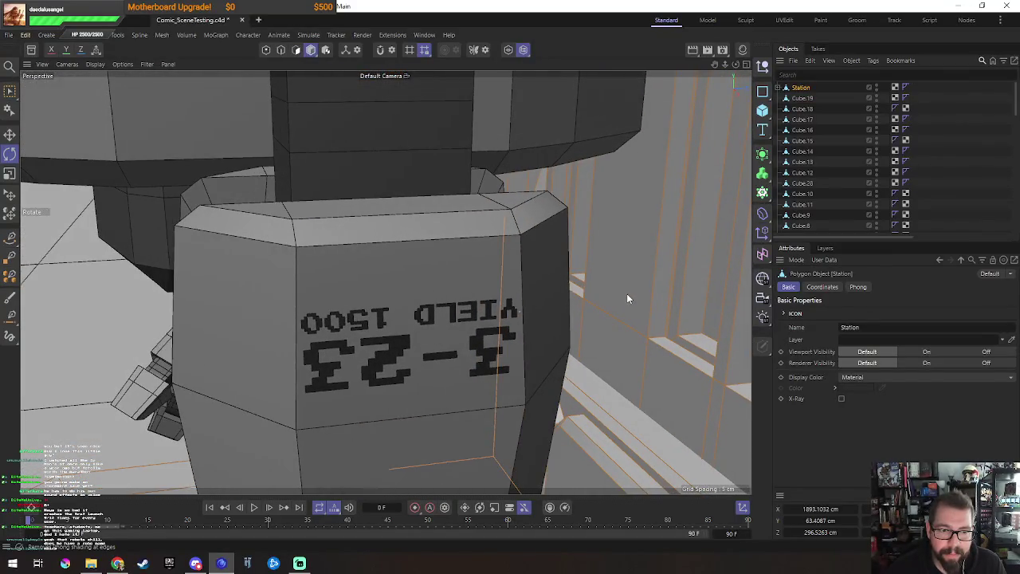
alt+drag(301, 335, 325, 343)
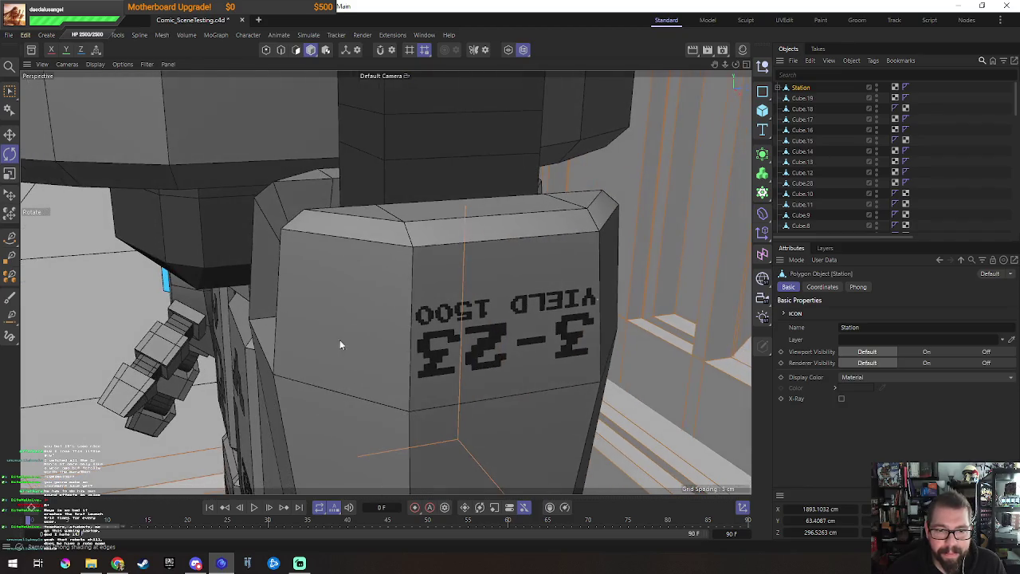
mouse_move(404, 306)
alt+mouse_down()
mouse_move(573, 310)
mouse_move(478, 350)
mouse_move(473, 319)
mouse_move(581, 349)
alt+mouse_up()
scroll(574, 310, down, 5)
scroll(460, 365, up, 2)
scroll(581, 348, up, 4)
click(612, 298)
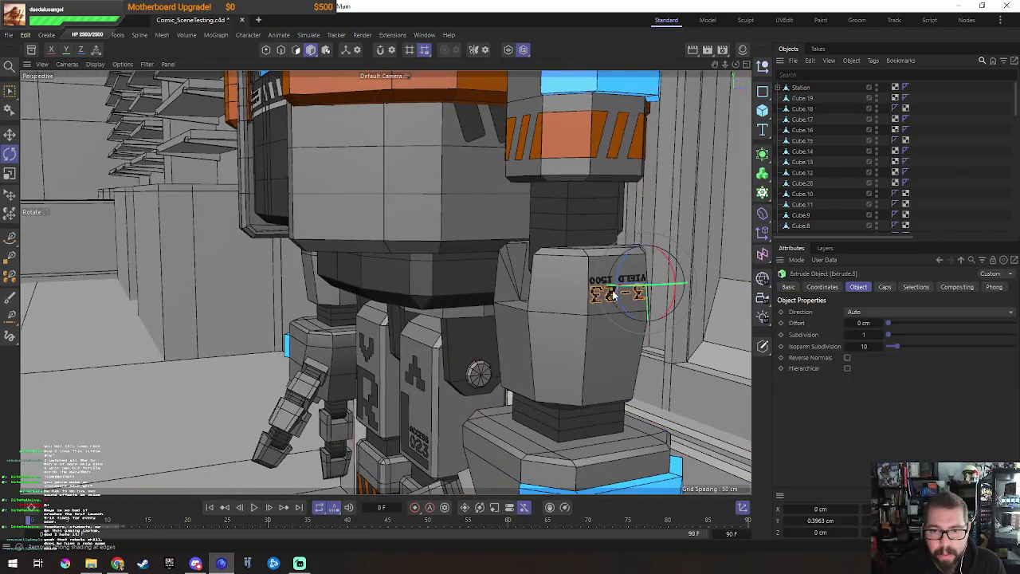
Step: Expand Left Shoulder Flex > Extrude.5 and select its Text Spline in the Object Manager
scroll(837, 156, down, 3)
scroll(836, 167, down, 2)
scroll(834, 183, down, 3)
scroll(834, 200, down, 2)
scroll(834, 199, down, 2)
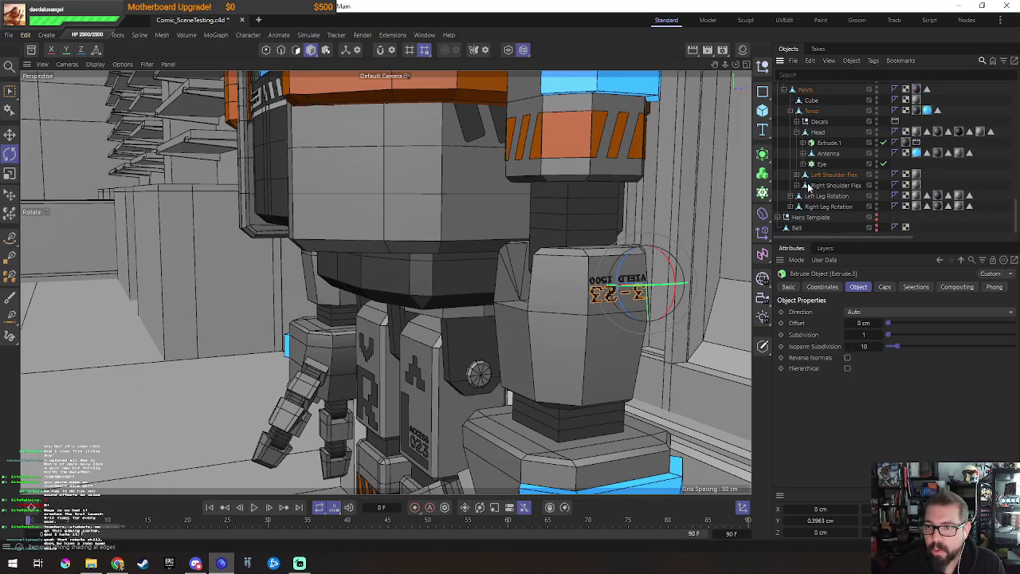
click(795, 175)
scroll(836, 179, down, 2)
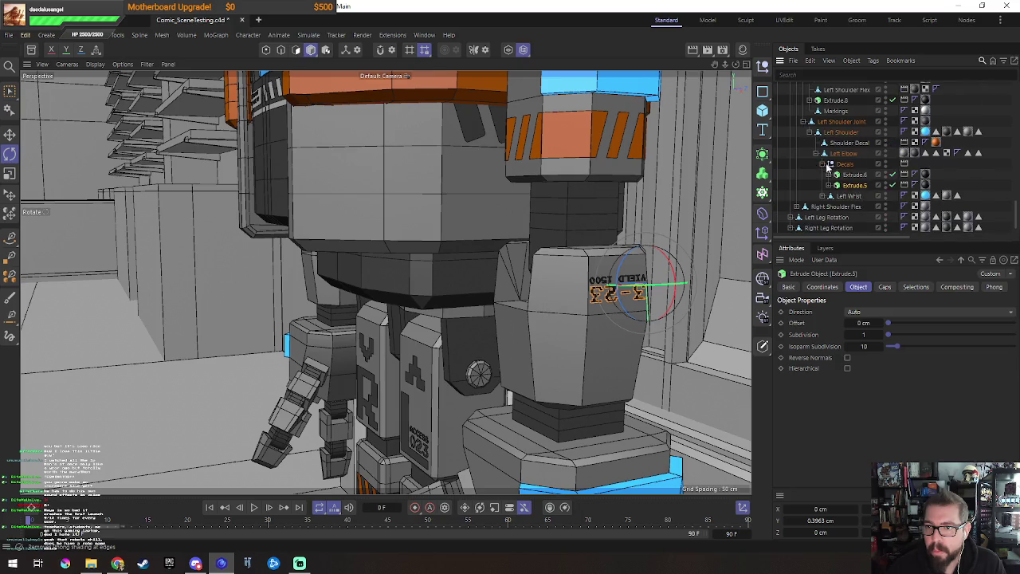
click(829, 164)
click(850, 175)
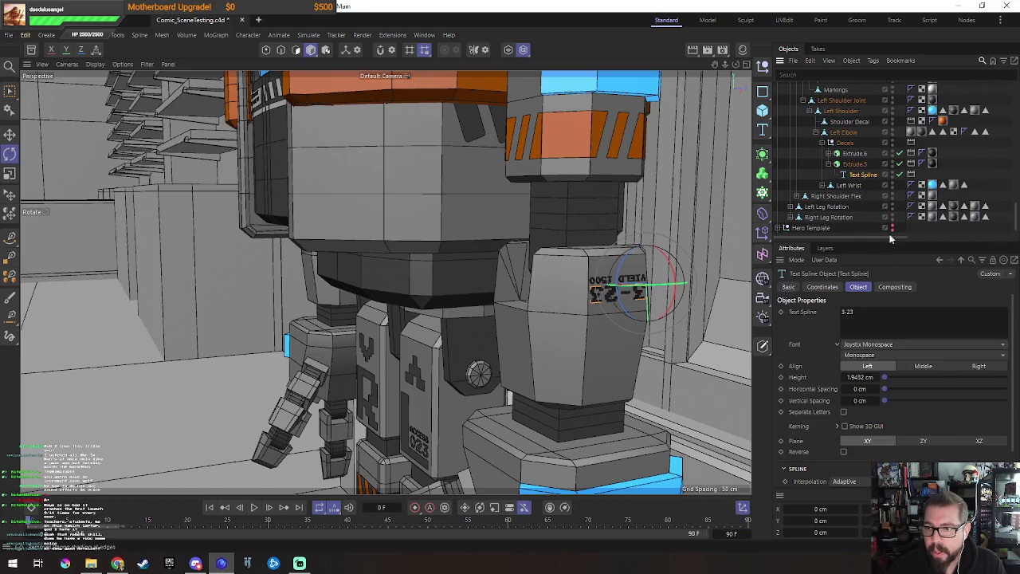
Step: Change the decal text from '3-23' to '9-29' and check it in the viewport
text(E)
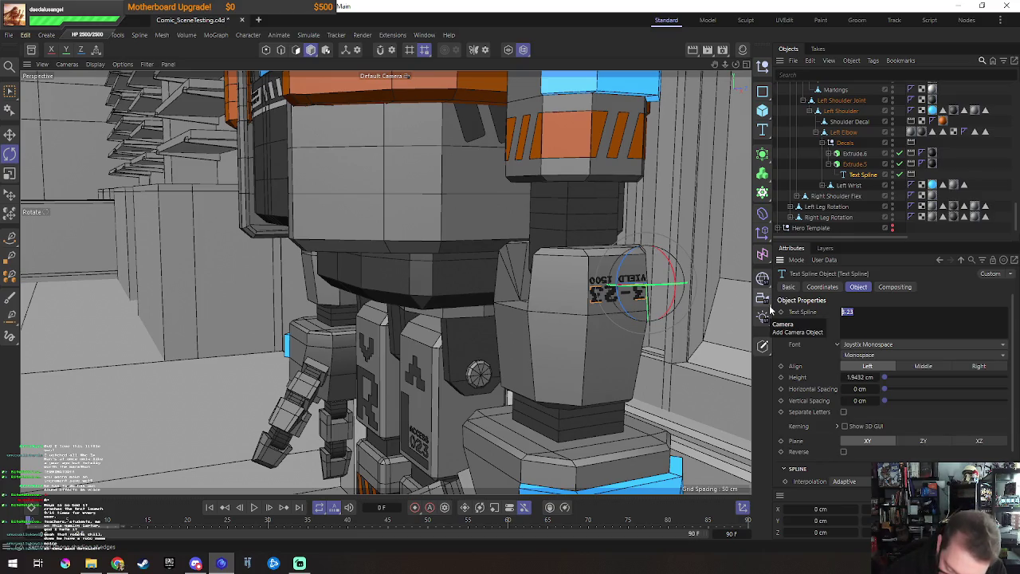
key(BackSpace)
text(E)
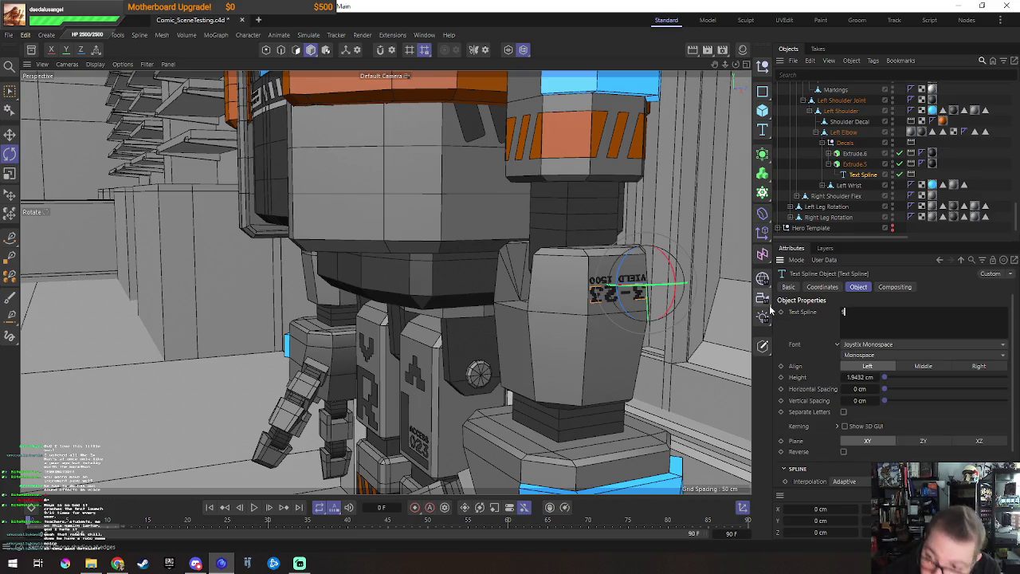
text(E)
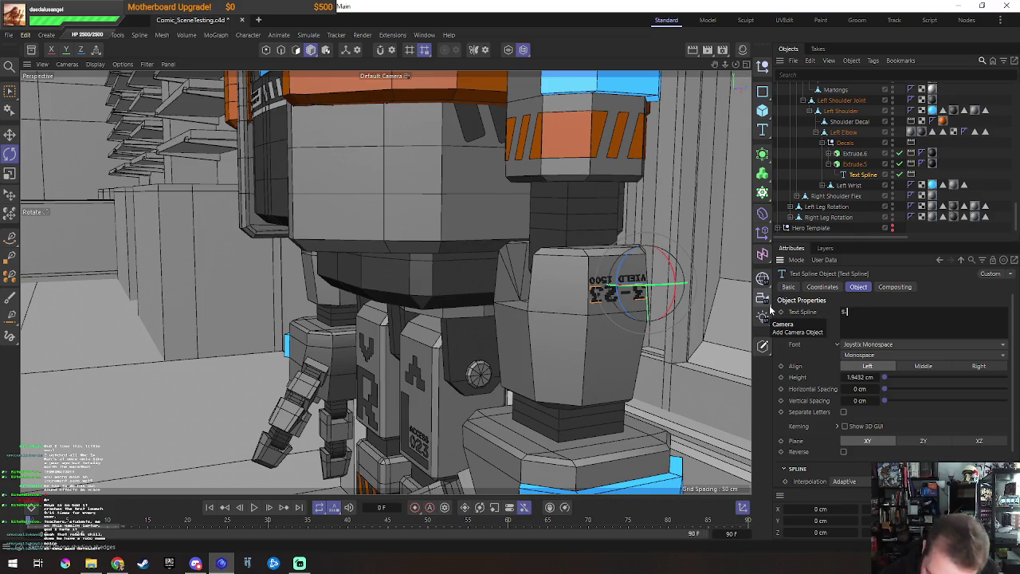
text(25)
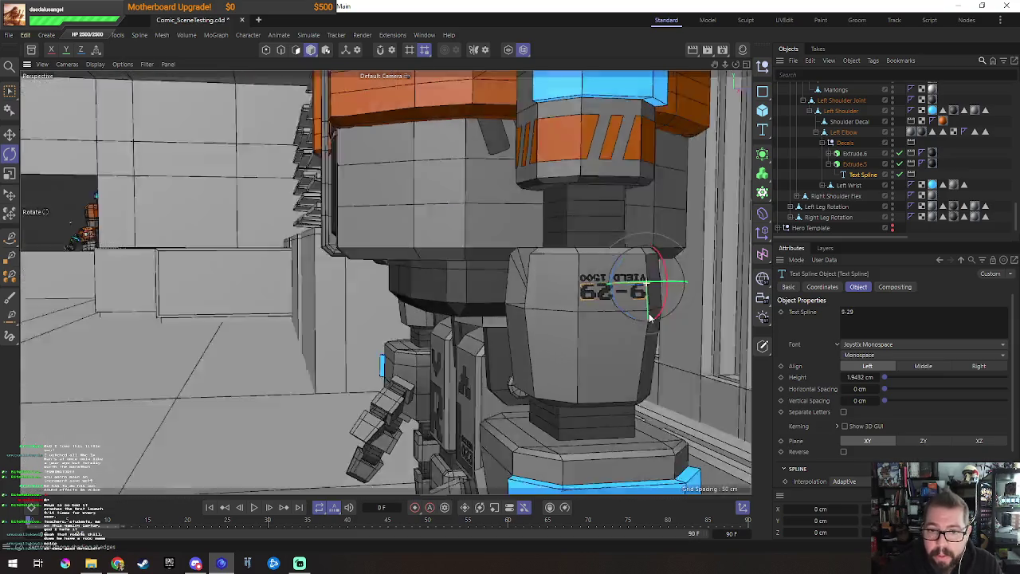
alt+drag(712, 317, 626, 313)
scroll(490, 269, up, 5)
scroll(489, 269, down, 5)
alt+drag(489, 269, 541, 271)
scroll(836, 166, up, 5)
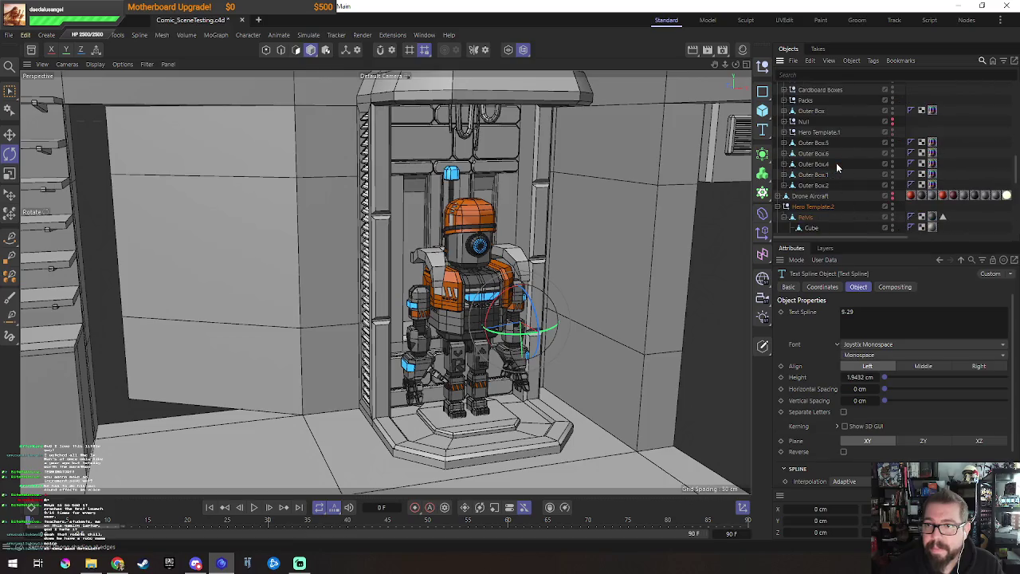
Step: Orbit around the robot in its booth, selecting the Left Vest and Left Shoulder Flex
scroll(813, 189, up, 5)
alt+drag(462, 265, 444, 283)
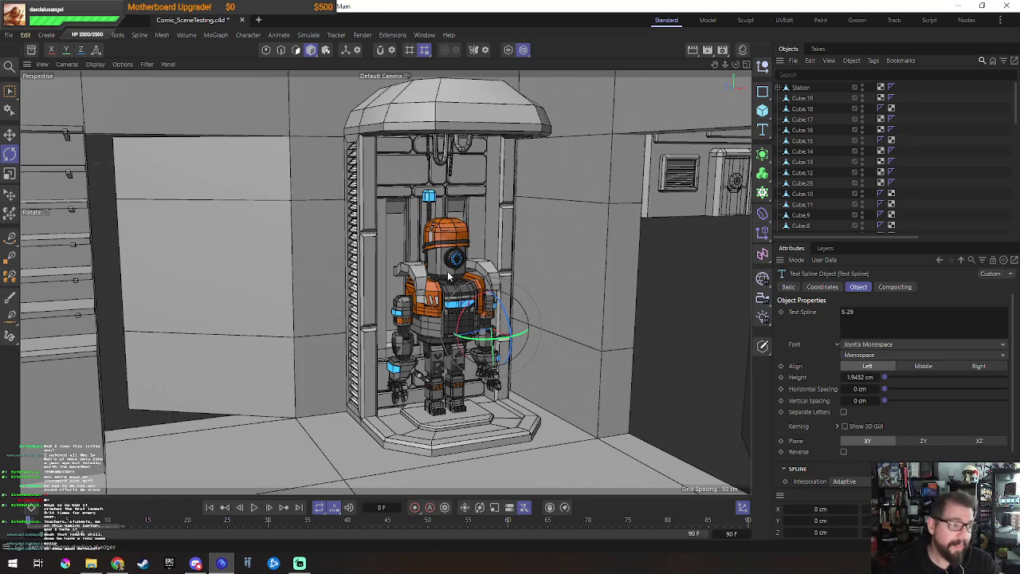
mouse_move(495, 339)
alt+mouse_down()
mouse_move(488, 268)
mouse_move(451, 316)
alt+mouse_up()
scroll(451, 317, up, 3)
scroll(472, 303, up, 2)
scroll(414, 319, down, 5)
scroll(343, 340, down, 5)
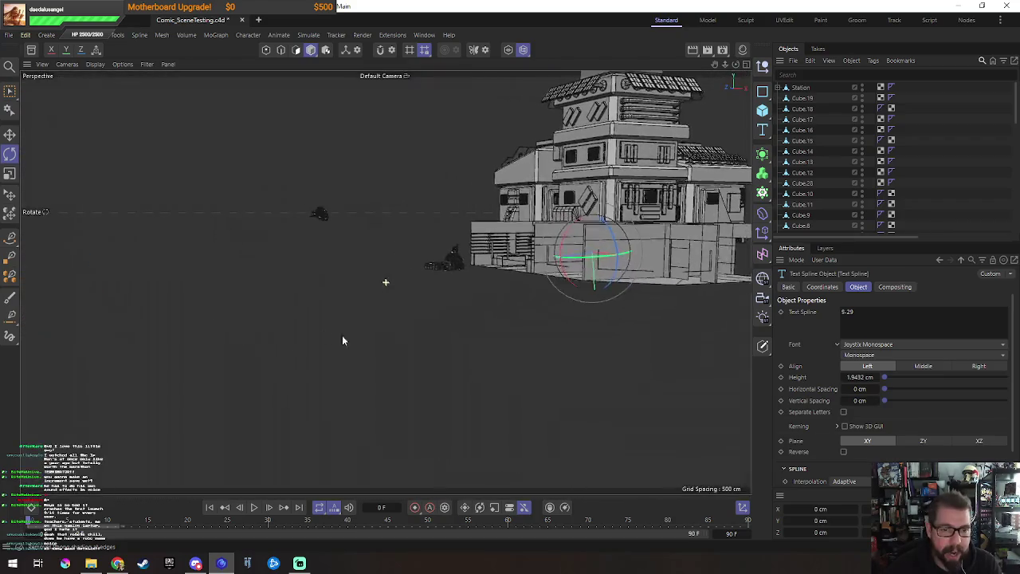
scroll(414, 303, up, 3)
scroll(598, 216, up, 3)
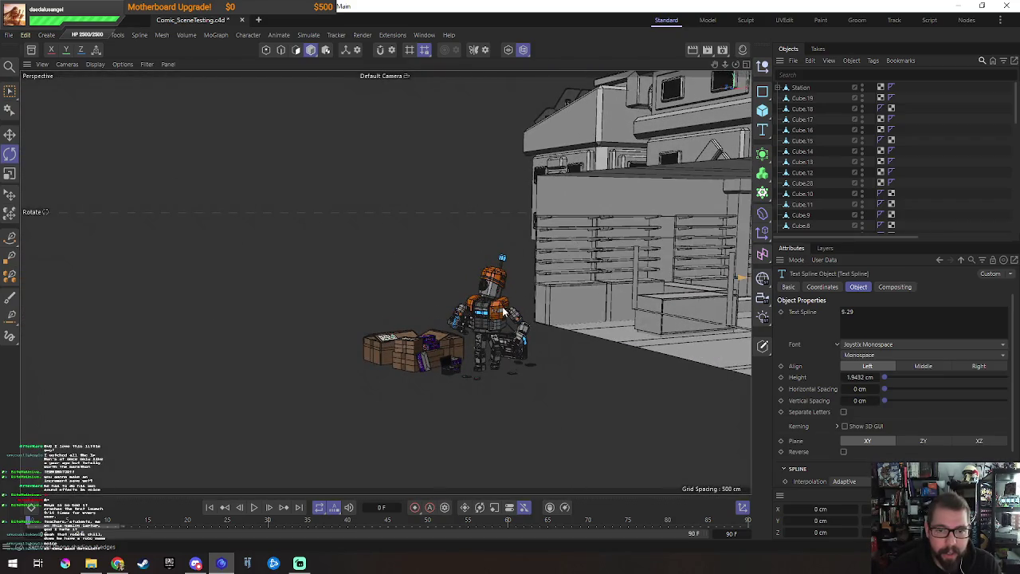
click(502, 310)
mouse_move(503, 310)
alt+mouse_down()
mouse_move(591, 252)
mouse_move(490, 333)
mouse_move(510, 343)
alt+mouse_up()
scroll(591, 253, up, 5)
alt+drag(532, 307, 510, 325)
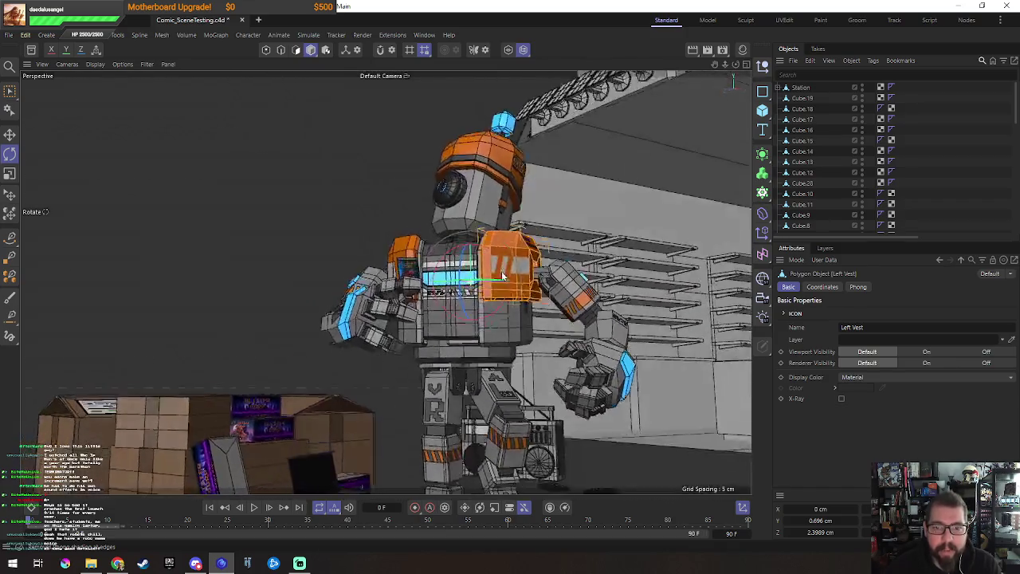
click(520, 227)
mouse_move(520, 227)
alt+mouse_down()
mouse_move(437, 237)
mouse_move(494, 364)
alt+mouse_up()
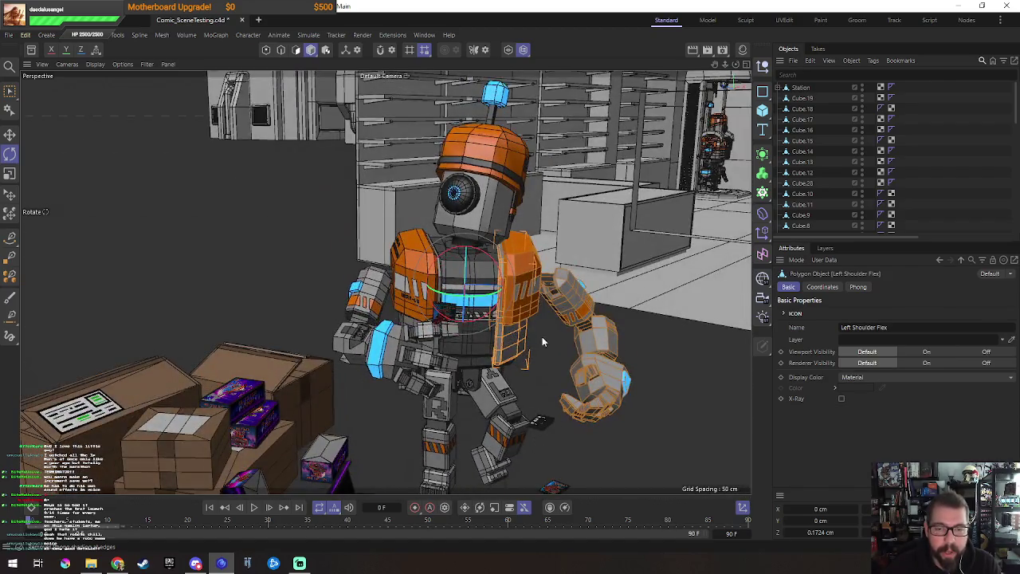
alt+drag(542, 336, 500, 333)
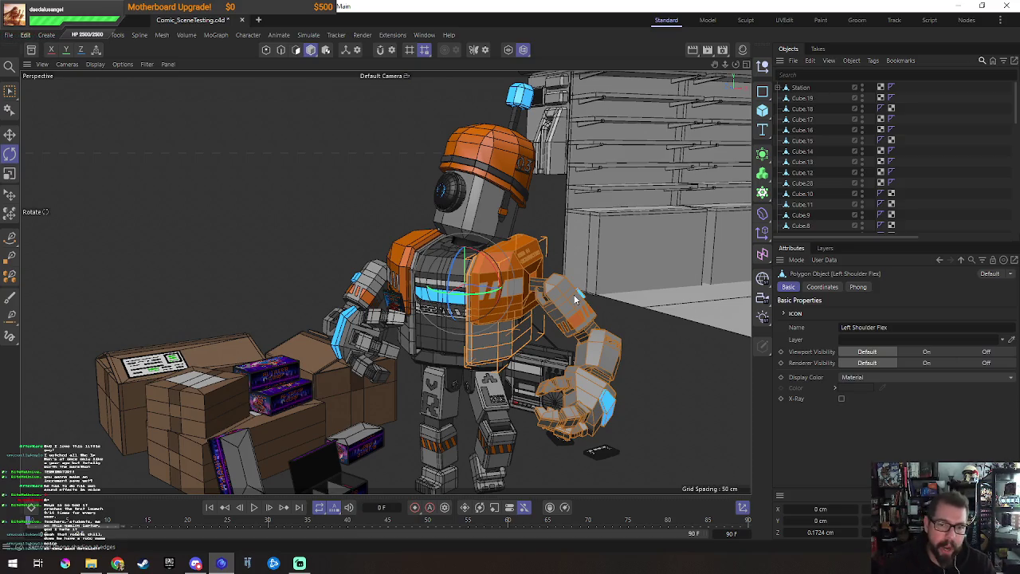
Step: Rotate the robot's left arm forward at the Left Shoulder
click(518, 270)
mouse_move(522, 307)
mouse_down()
mouse_move(500, 280)
mouse_move(580, 353)
mouse_up()
click(516, 353)
alt+drag(517, 353, 514, 360)
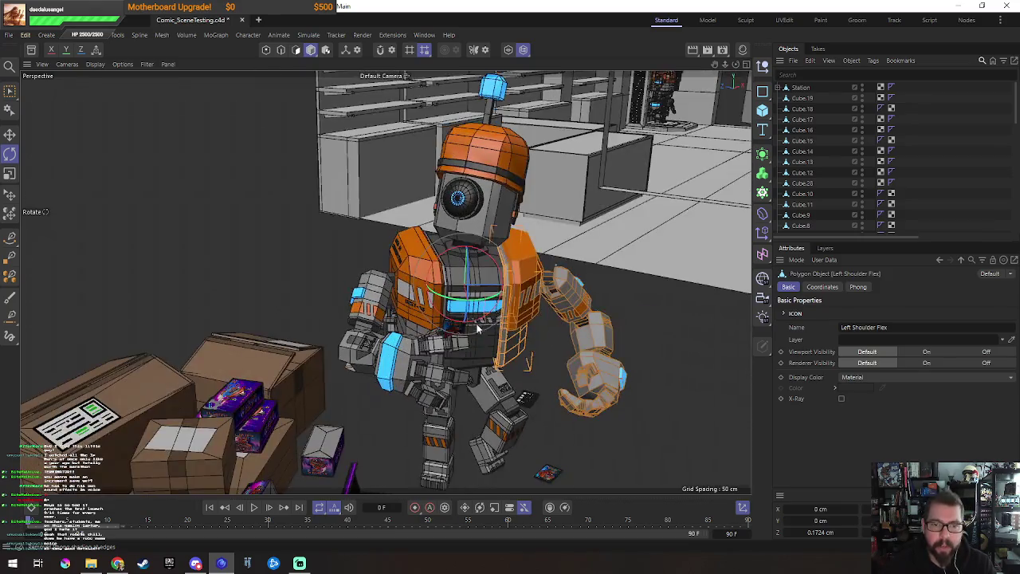
scroll(510, 350, up, 4)
scroll(476, 284, up, 2)
Step: Rotate Left Shoulder Flex about 16 degrees, lowering the arm beside the boombox
mouse_move(474, 273)
mouse_down()
mouse_move(493, 275)
mouse_move(486, 283)
mouse_up()
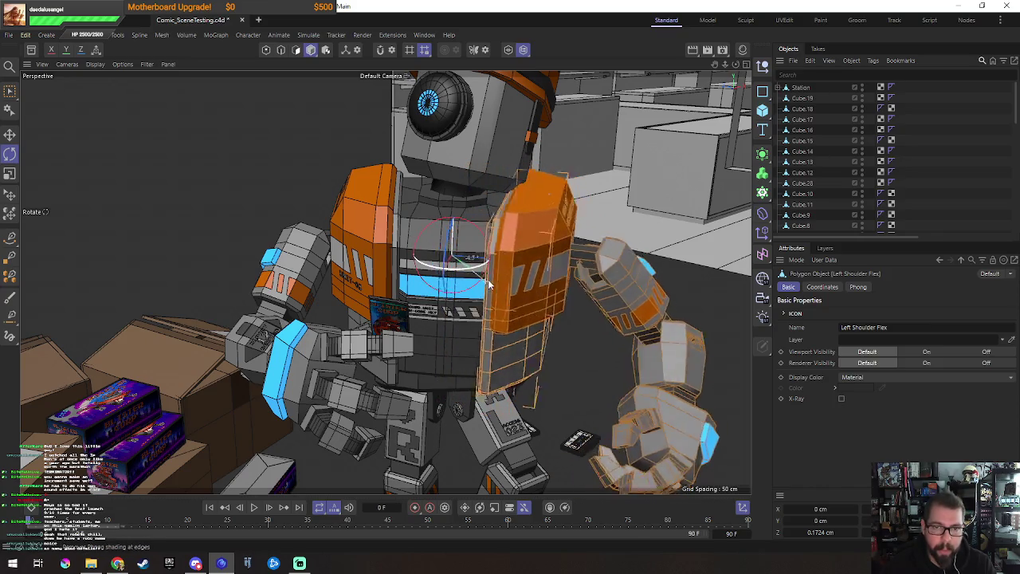
mouse_move(486, 283)
mouse_down()
mouse_move(528, 329)
mouse_move(530, 291)
mouse_move(554, 263)
mouse_move(538, 243)
mouse_move(532, 281)
mouse_up()
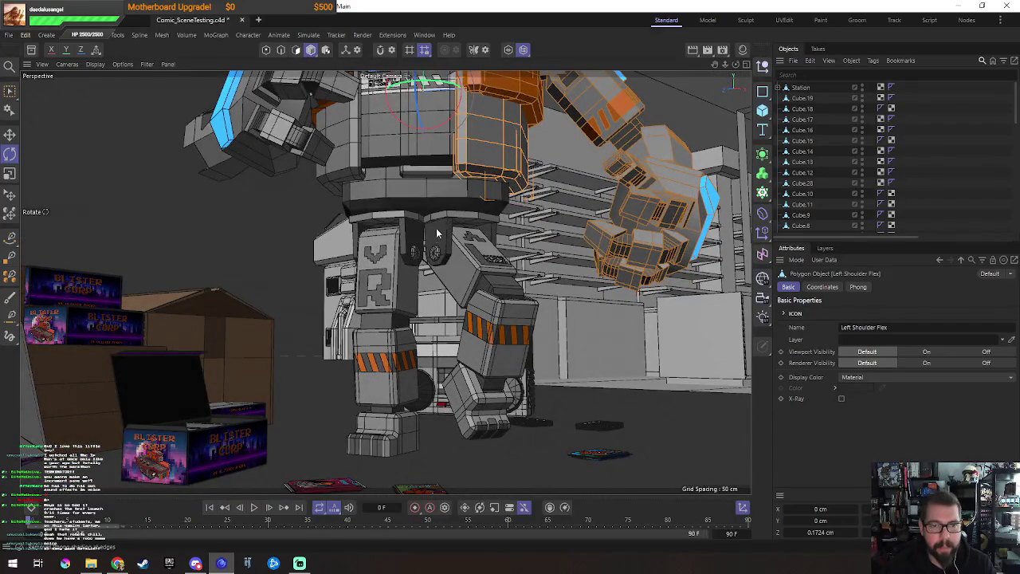
mouse_move(505, 255)
alt+mouse_down()
mouse_move(540, 235)
mouse_move(525, 278)
mouse_move(717, 255)
mouse_move(611, 295)
mouse_move(402, 231)
mouse_move(402, 218)
mouse_move(494, 208)
alt+mouse_up()
mouse_move(445, 231)
alt+mouse_down()
mouse_move(434, 278)
mouse_move(444, 269)
alt+mouse_up()
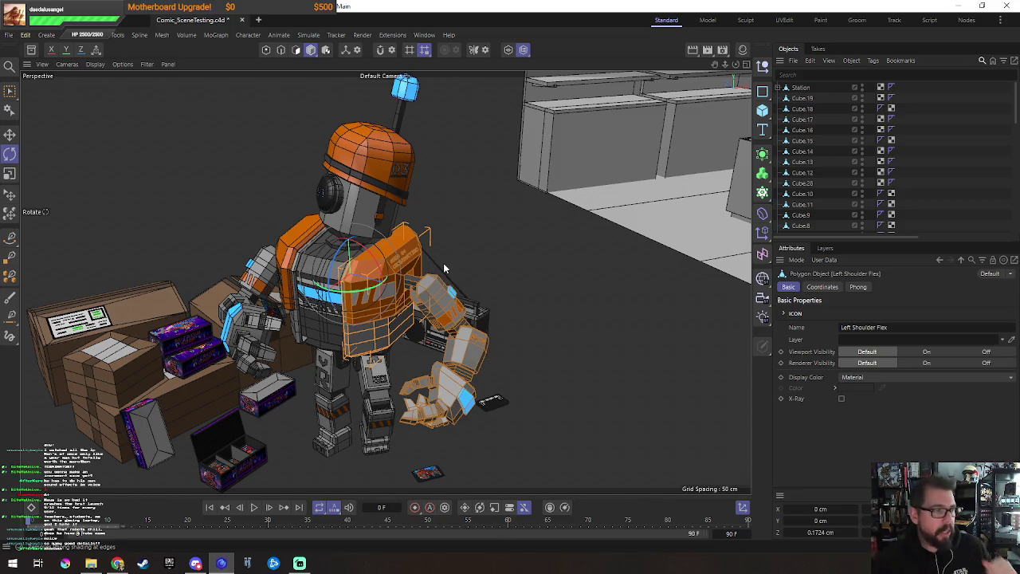
alt+drag(500, 172, 400, 302)
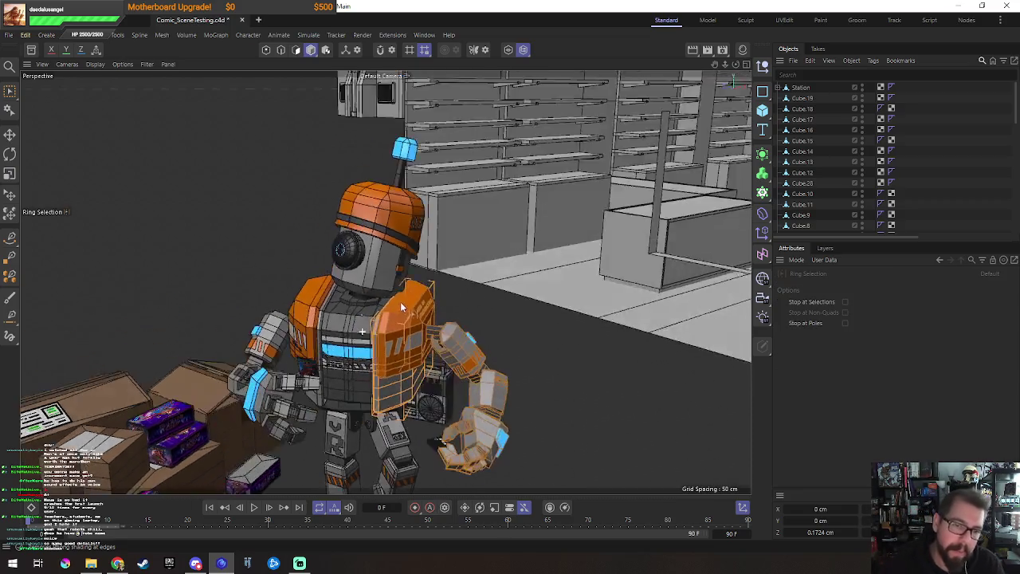
Step: Switch to the Move tool and select the robot's Head
key(e)
scroll(391, 272, up, 3)
scroll(391, 272, up, 3)
click(423, 253)
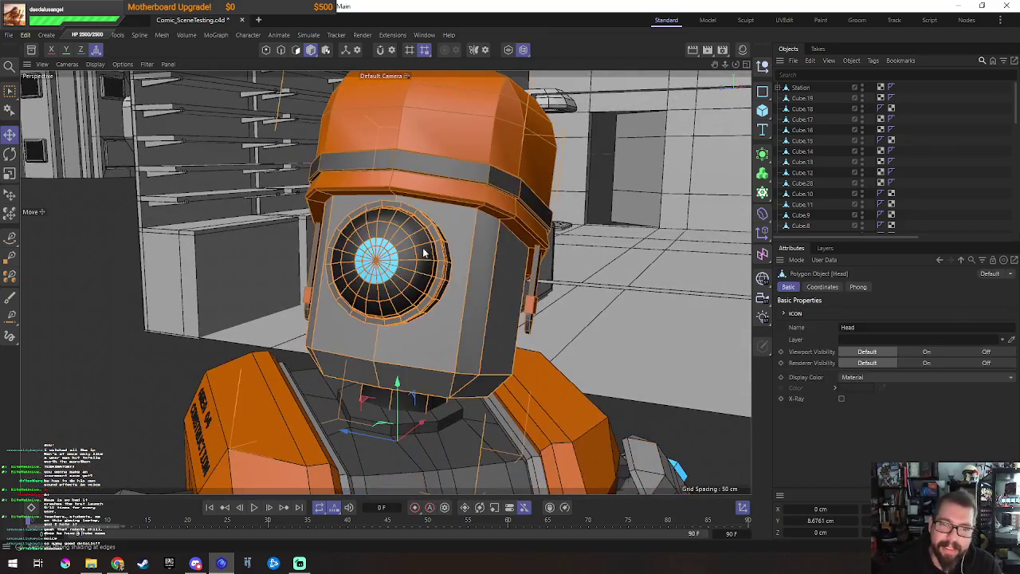
scroll(836, 135, down, 2)
scroll(835, 147, down, 3)
scroll(834, 162, down, 3)
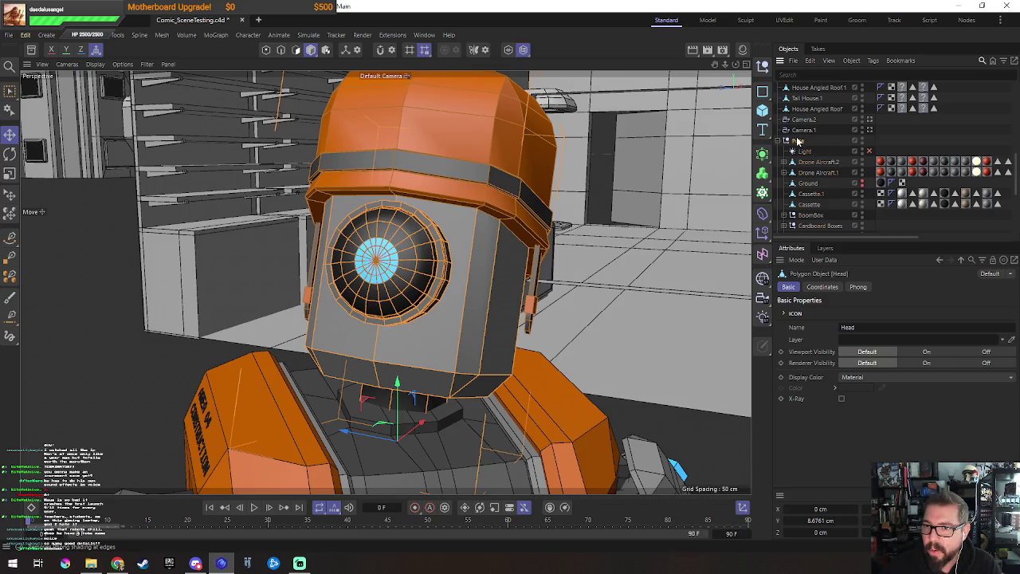
Step: Expand Hero Template.1 under the Pose null and select its Eye cloner
click(797, 141)
scroll(820, 164, down, 3)
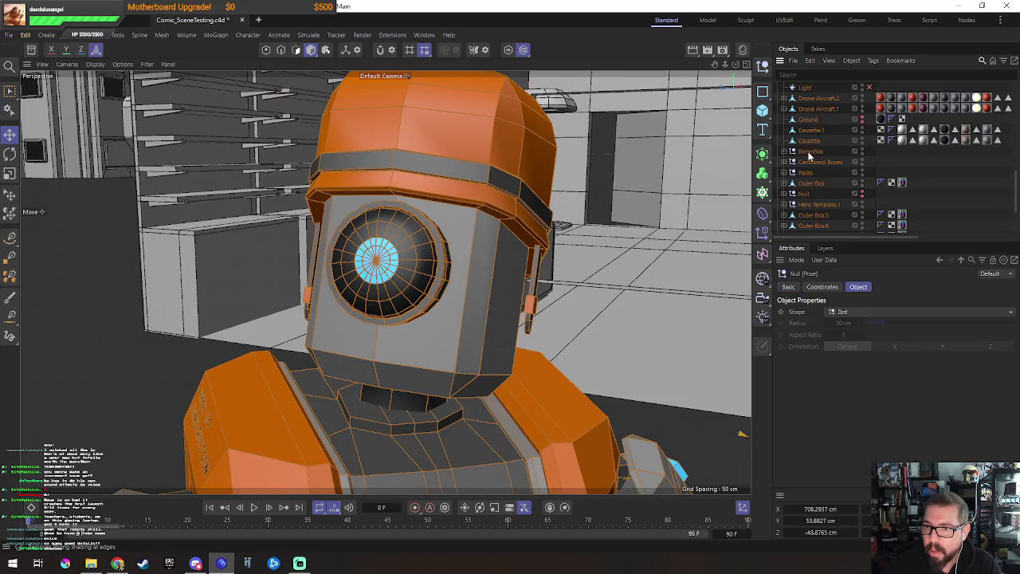
scroll(811, 167, down, 3)
click(824, 142)
click(783, 140)
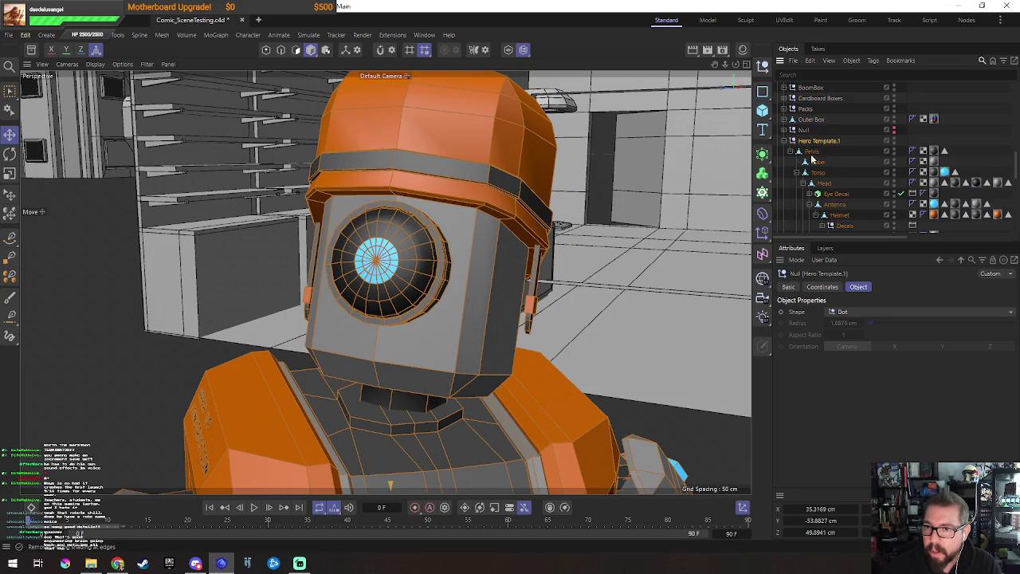
click(818, 195)
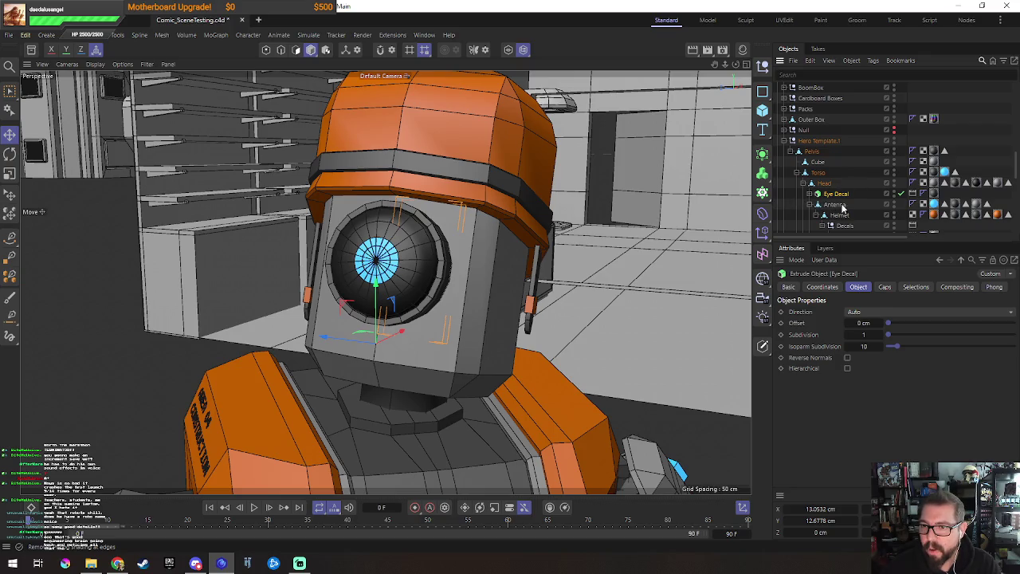
scroll(840, 208, down, 3)
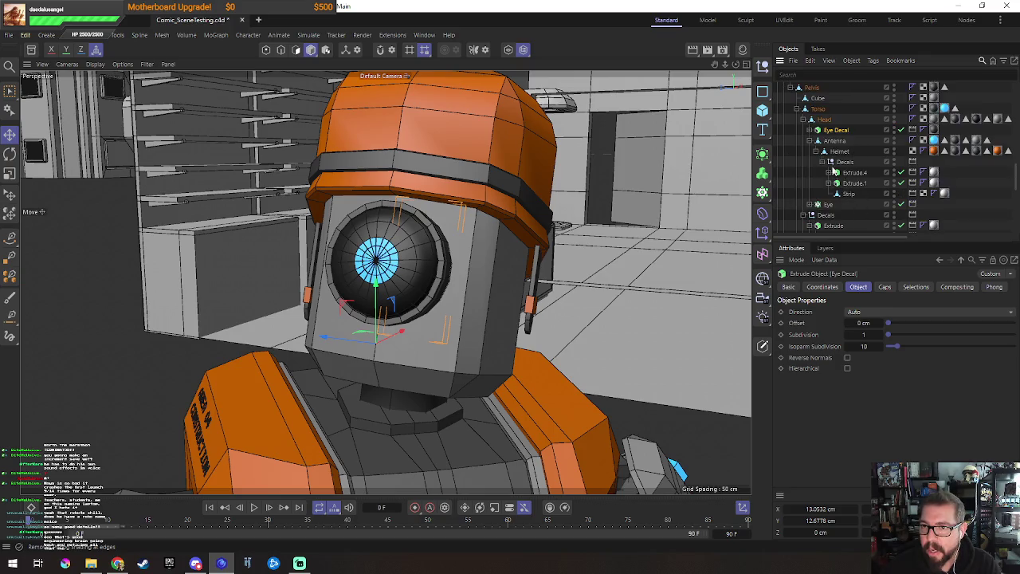
click(829, 205)
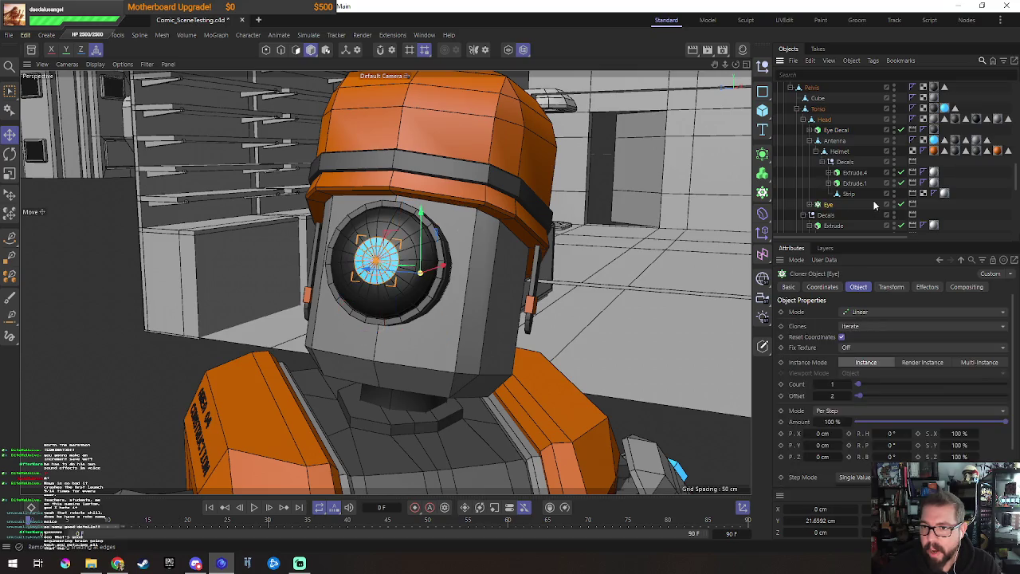
Step: Orbit and frame the view on the robot's head and eye cloner
alt+drag(371, 291, 415, 275)
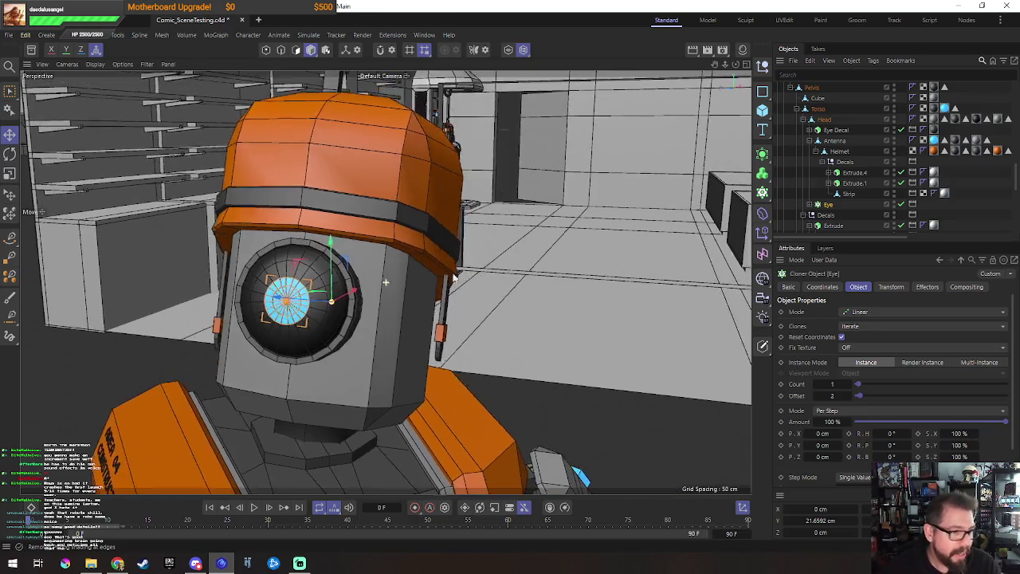
mouse_move(493, 258)
alt+mouse_down()
mouse_move(472, 222)
mouse_move(239, 253)
mouse_move(488, 231)
mouse_move(262, 262)
mouse_move(535, 206)
mouse_move(319, 234)
mouse_move(473, 212)
mouse_move(530, 231)
mouse_move(482, 249)
mouse_move(568, 212)
alt+mouse_up()
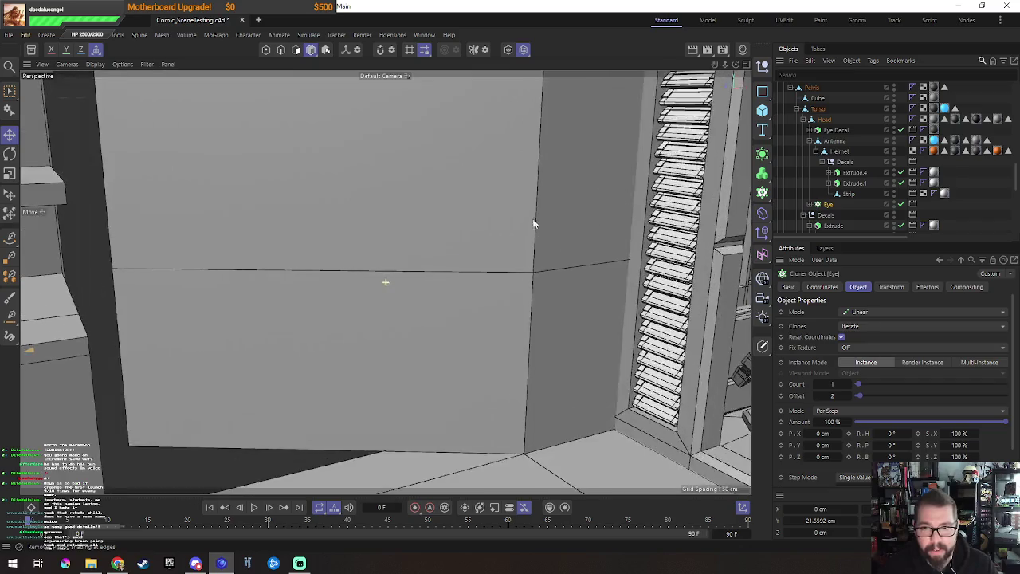
alt+drag(489, 282, 608, 245)
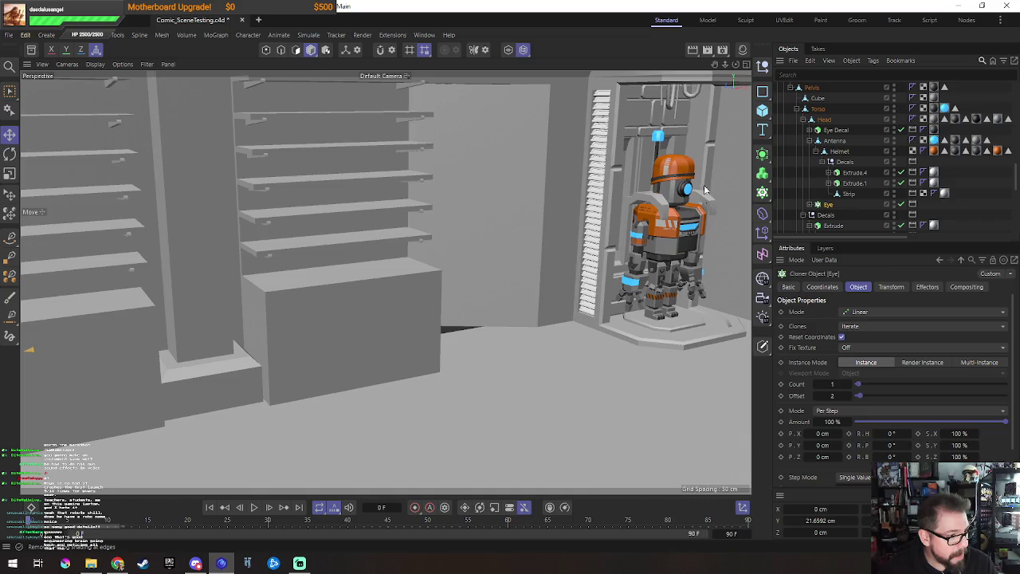
key(o)
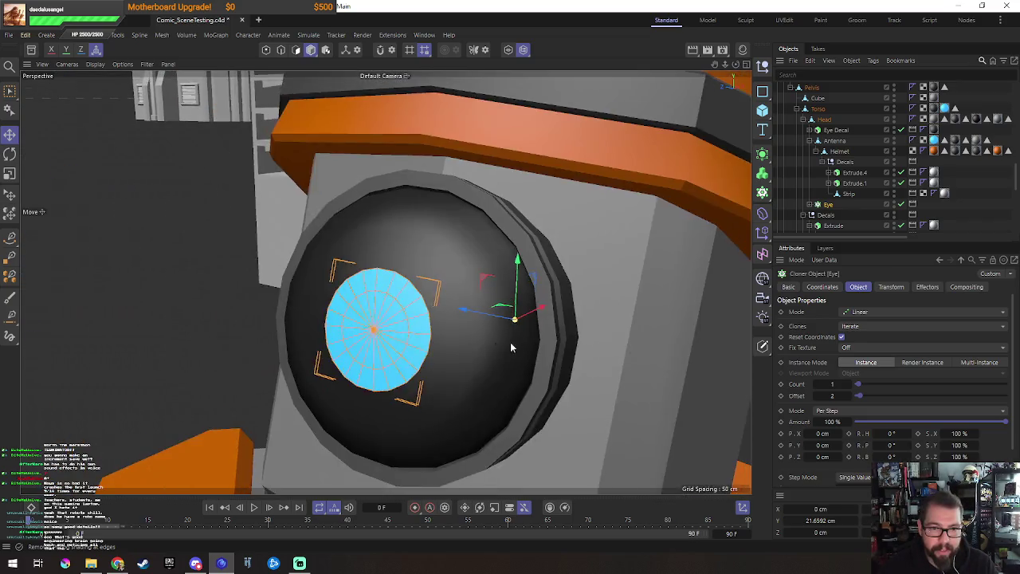
alt+drag(510, 347, 549, 326)
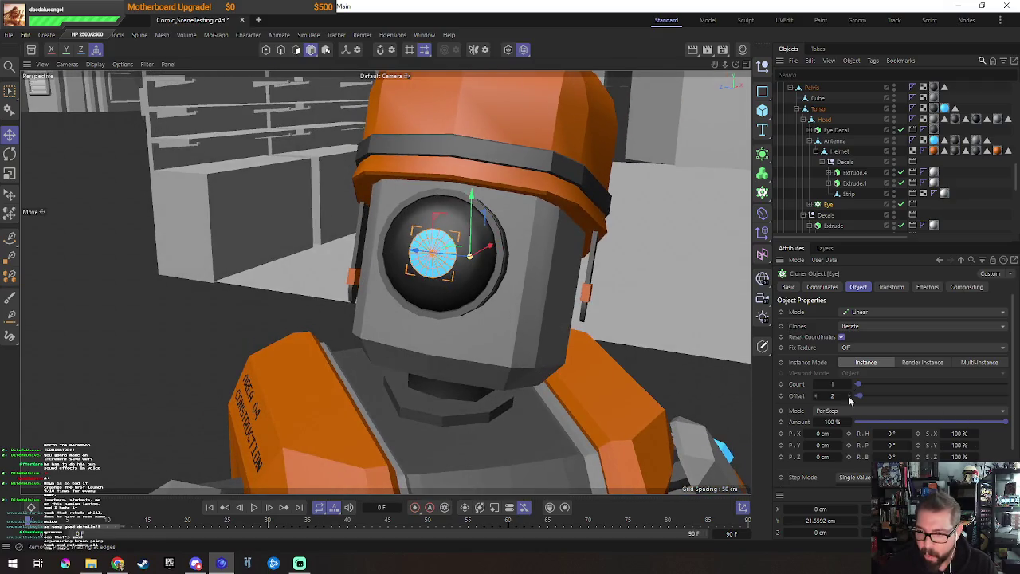
Step: Scrub the Eye cloner's Offset through several values, ending at 0
drag(858, 398, 798, 420)
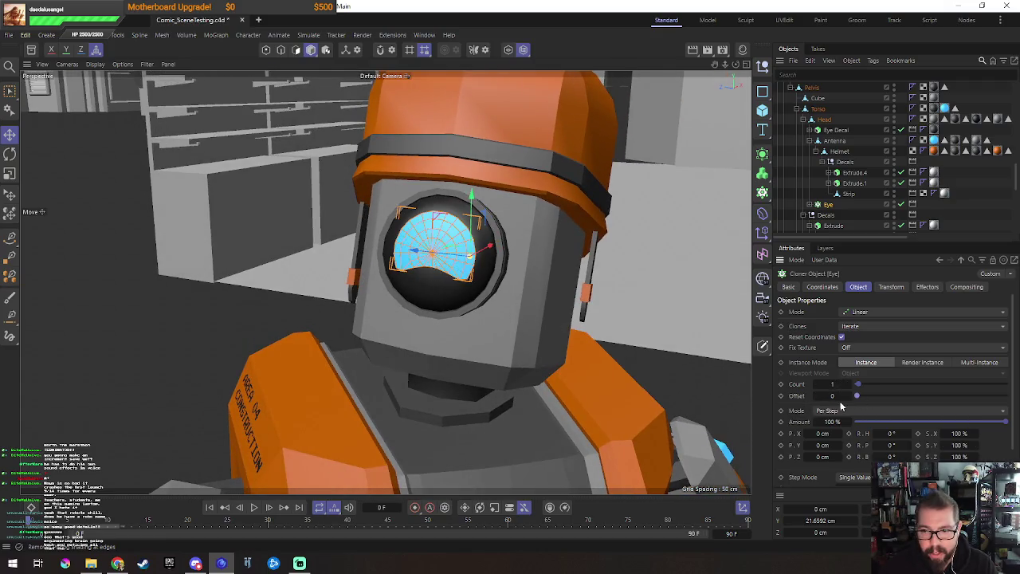
scroll(848, 400, up, 1)
scroll(849, 401, up, 1)
scroll(848, 400, up, 1)
scroll(848, 401, up, 1)
scroll(848, 401, up, 1)
scroll(848, 401, up, 3)
scroll(849, 400, up, 2)
scroll(848, 401, up, 3)
scroll(848, 401, up, 2)
scroll(849, 401, up, 3)
scroll(849, 401, up, 2)
scroll(849, 401, up, 3)
scroll(849, 401, up, 2)
scroll(849, 401, up, 2)
scroll(848, 401, up, 2)
scroll(849, 400, up, 2)
scroll(849, 401, up, 2)
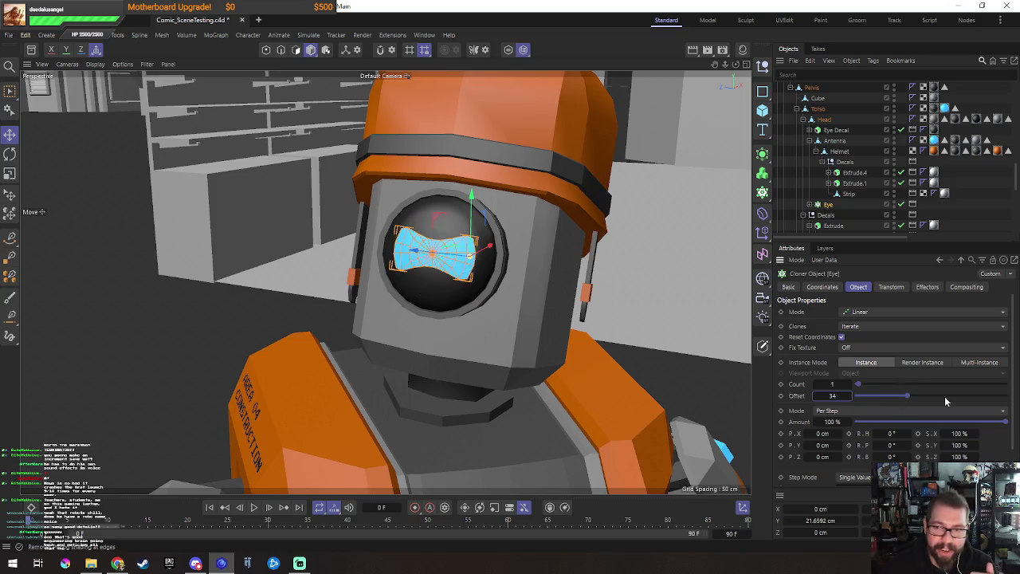
drag(906, 396, 856, 396)
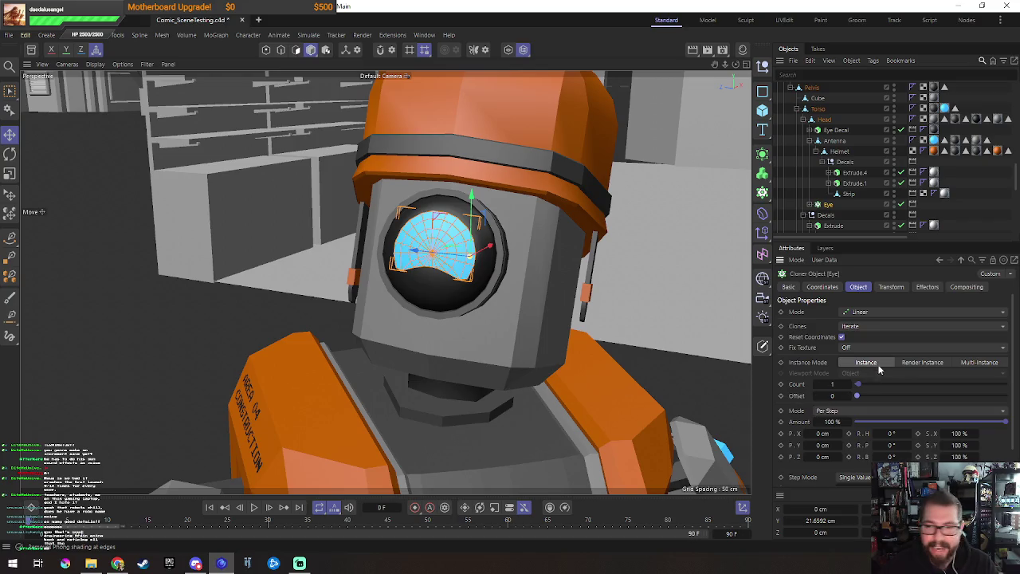
Step: Set the Eye cloner's Offset to 2 for a small round eye
scroll(850, 397, up, 1)
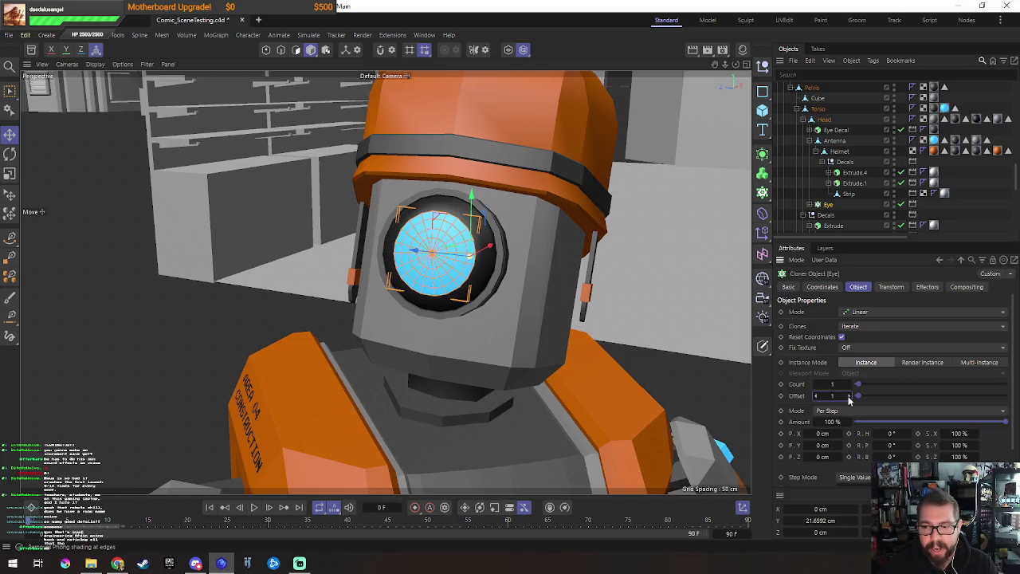
scroll(850, 399, up, 1)
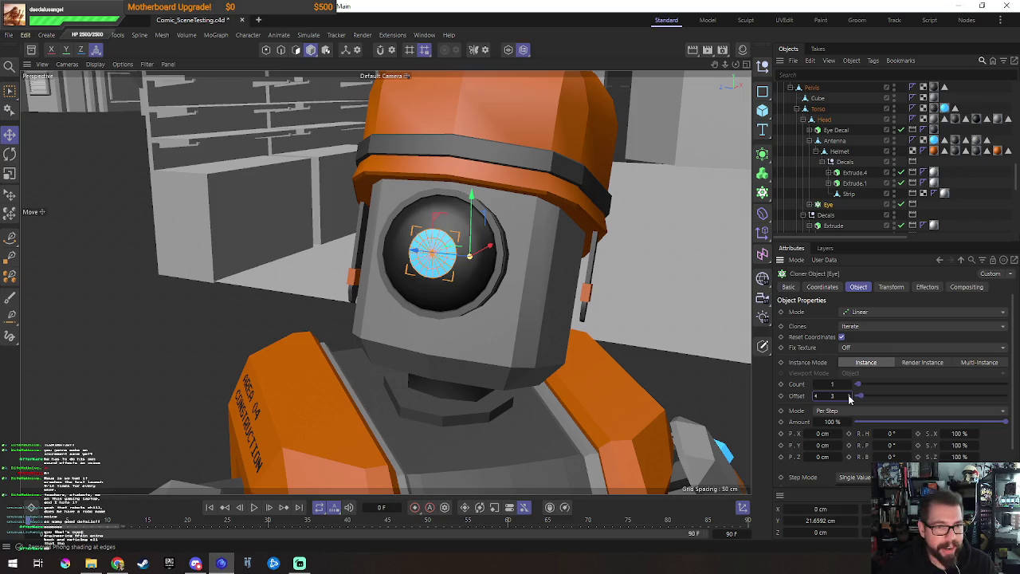
scroll(850, 398, up, 1)
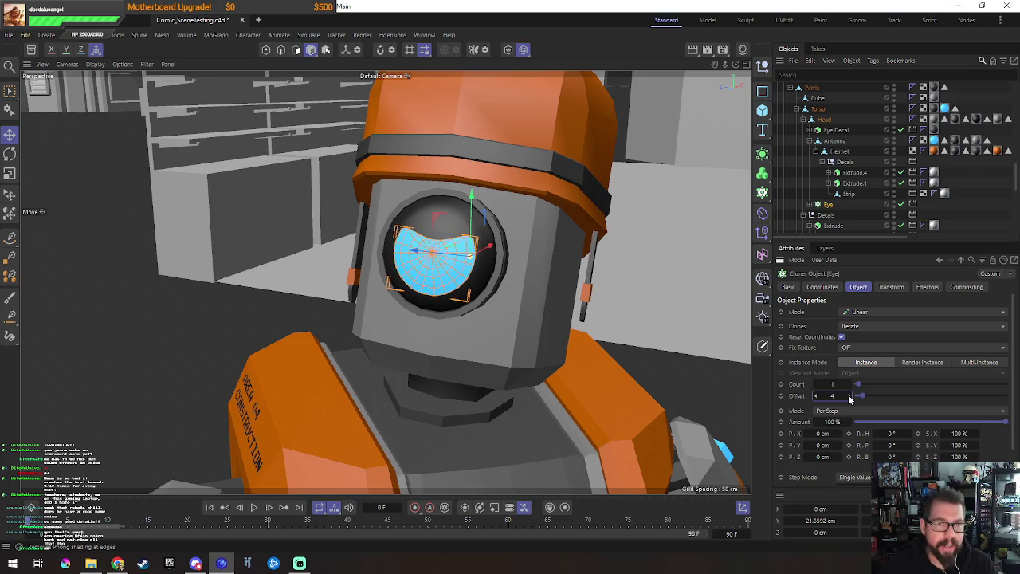
scroll(850, 399, up, 1)
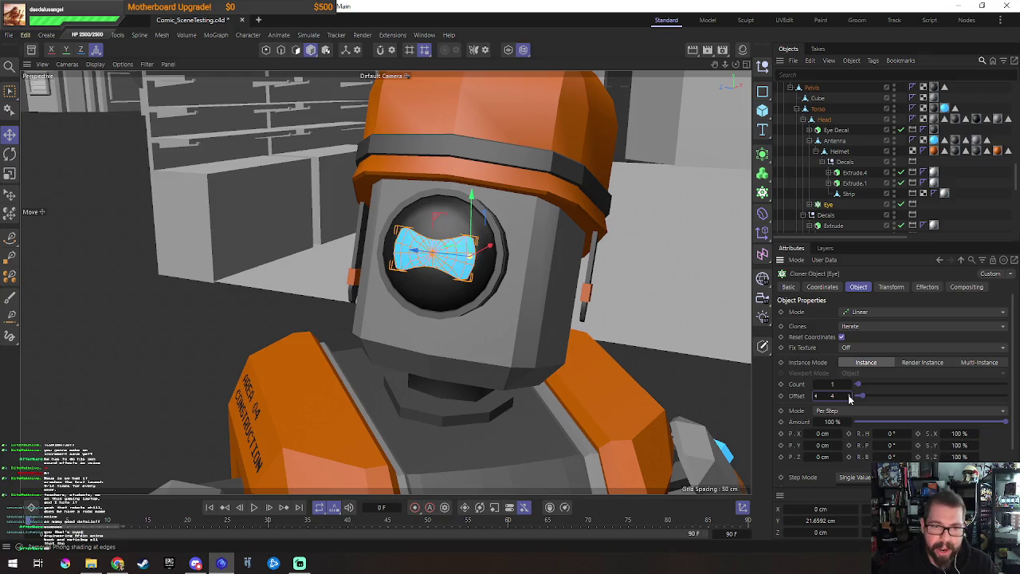
scroll(849, 399, up, 1)
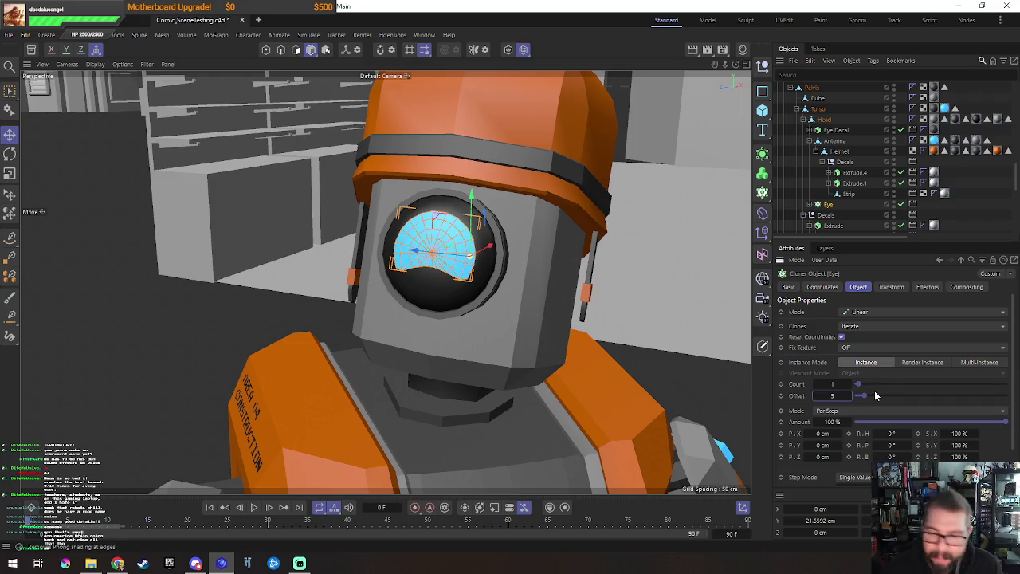
drag(866, 397, 860, 403)
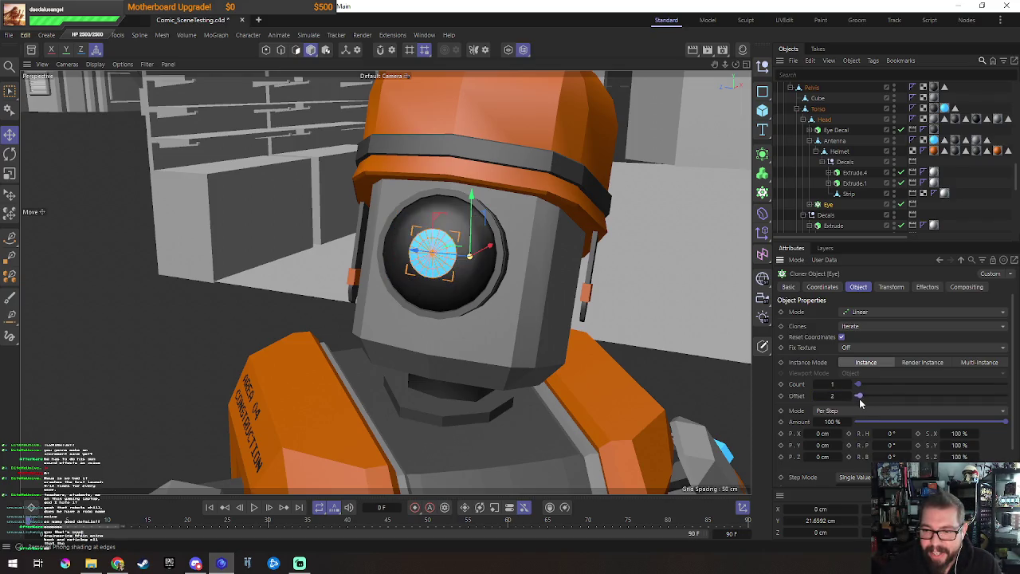
Step: Frame the view on the charging Station and save Comic_SceneTesting
scroll(504, 344, down, 5)
mouse_move(505, 345)
alt+mouse_down()
mouse_move(484, 271)
mouse_move(528, 253)
mouse_move(411, 211)
alt+mouse_up()
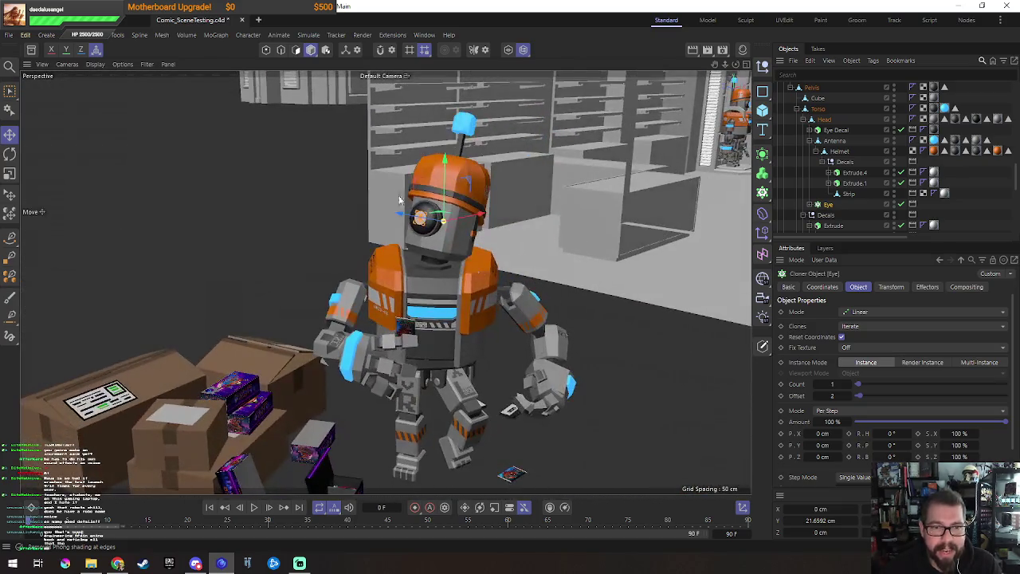
scroll(405, 364, down, 2)
scroll(405, 364, down, 2)
scroll(280, 416, down, 2)
scroll(280, 416, down, 2)
click(546, 133)
key(o)
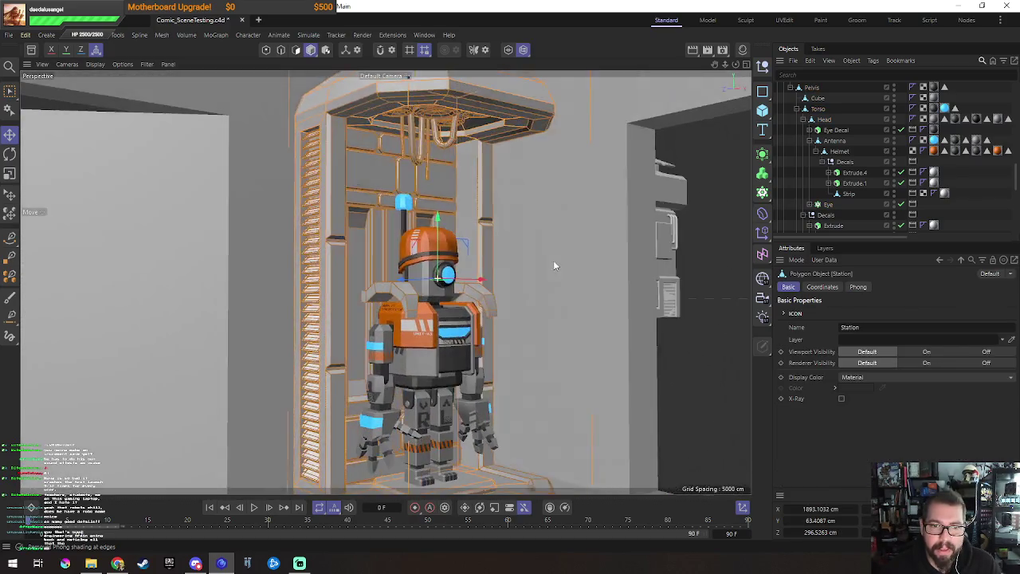
key(ctrl+s)
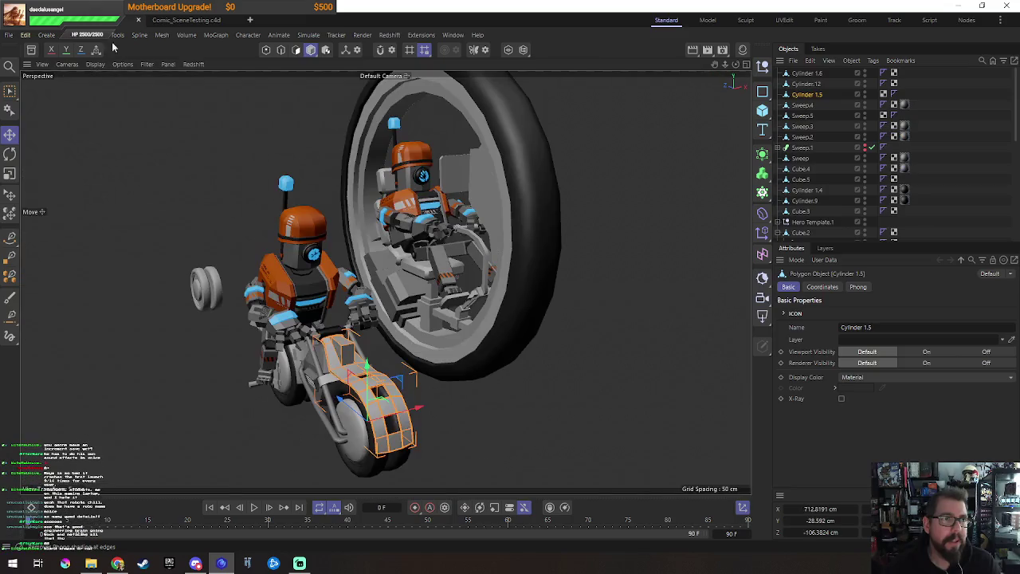
Step: Close the WheelBike project and bring up the Open dialog
click(137, 20)
click(522, 321)
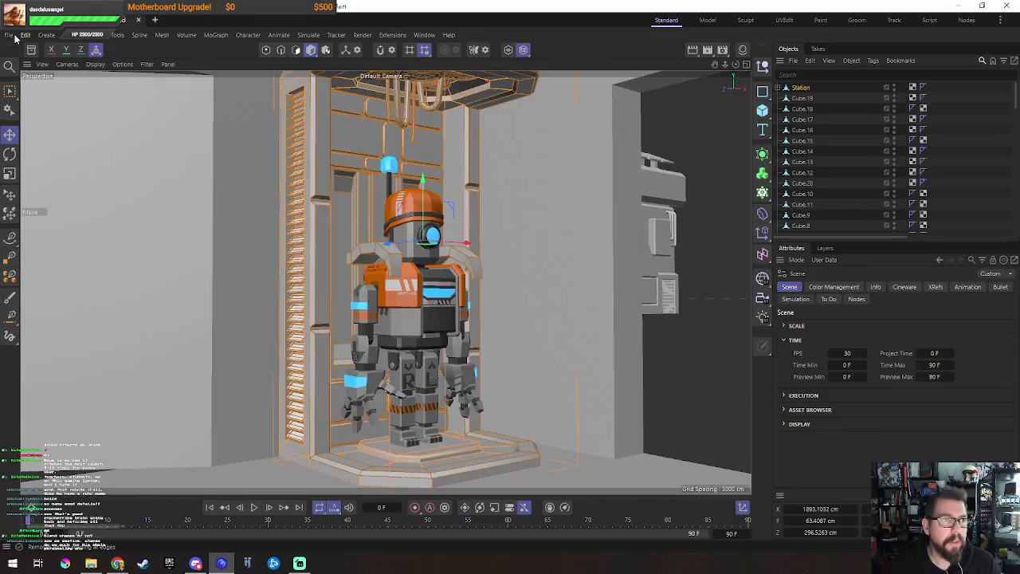
click(8, 34)
click(431, 237)
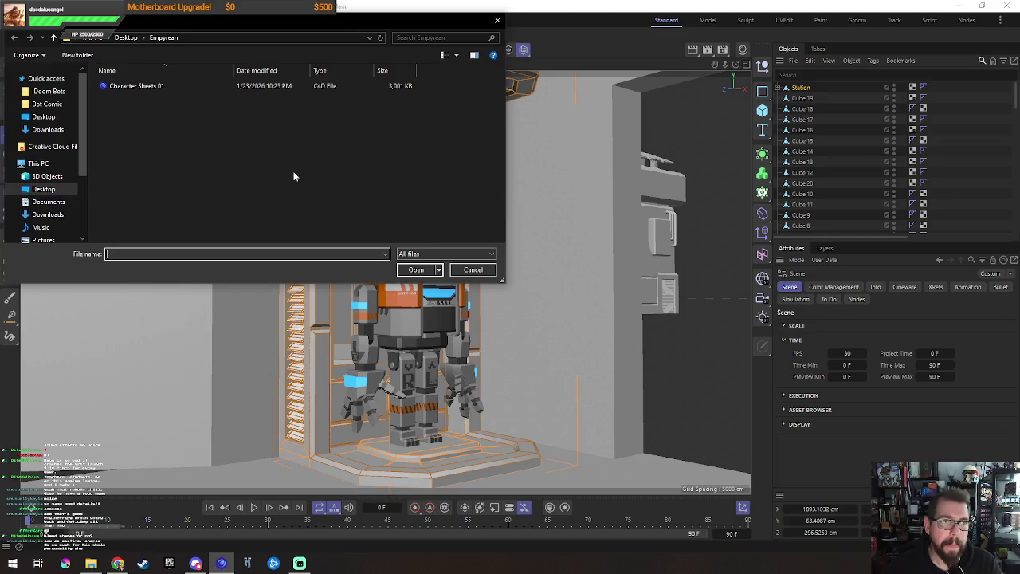
Step: Browse the Bot Comic, ref and Desktop folders for project files
click(134, 85)
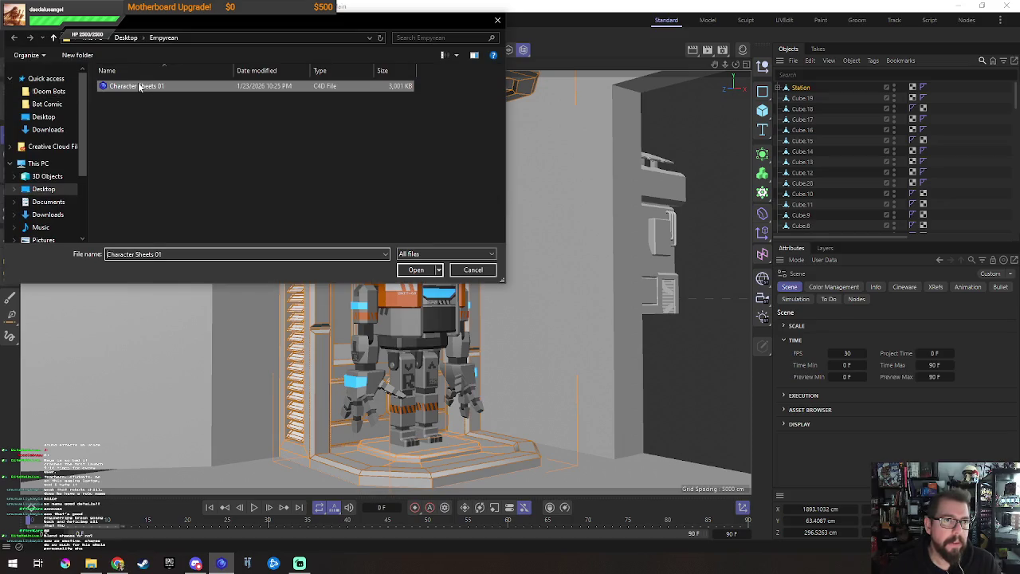
click(46, 103)
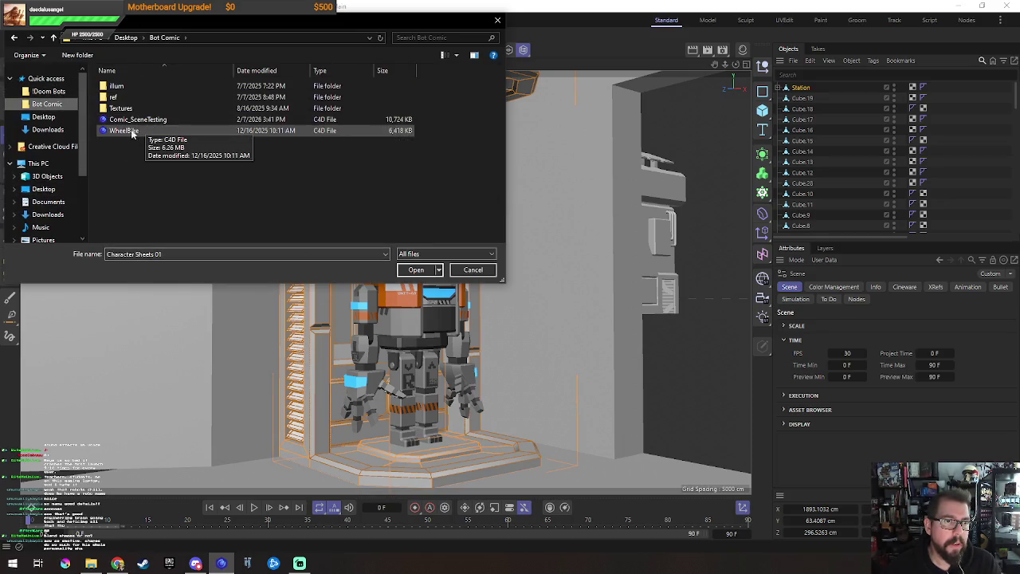
double_click(148, 97)
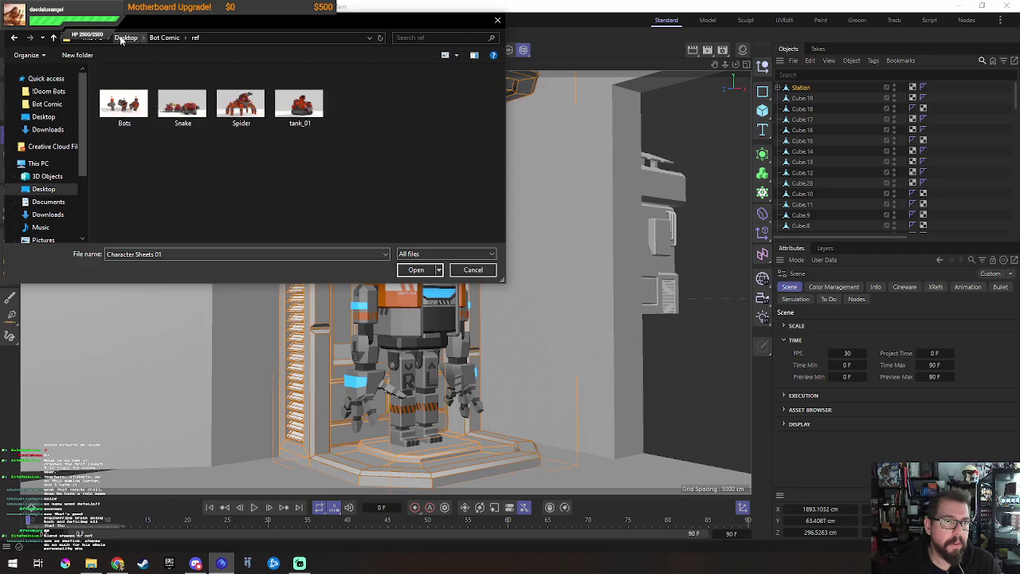
click(162, 39)
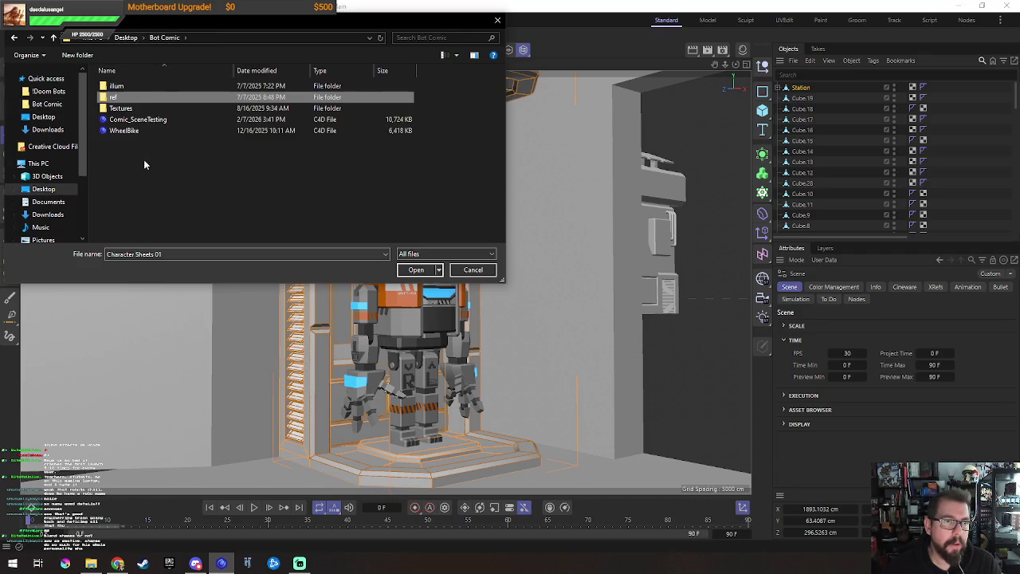
click(44, 189)
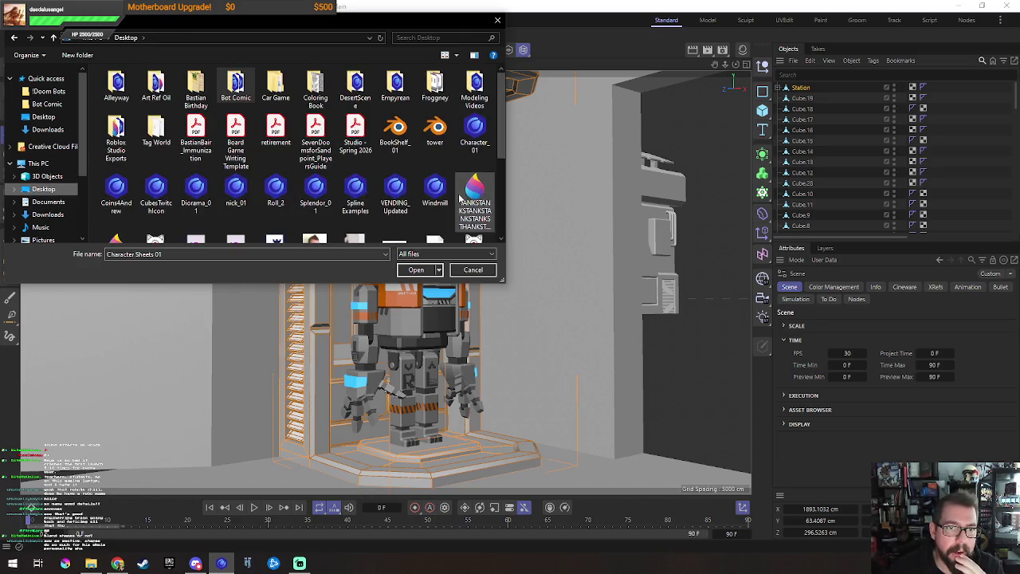
scroll(470, 183, down, 3)
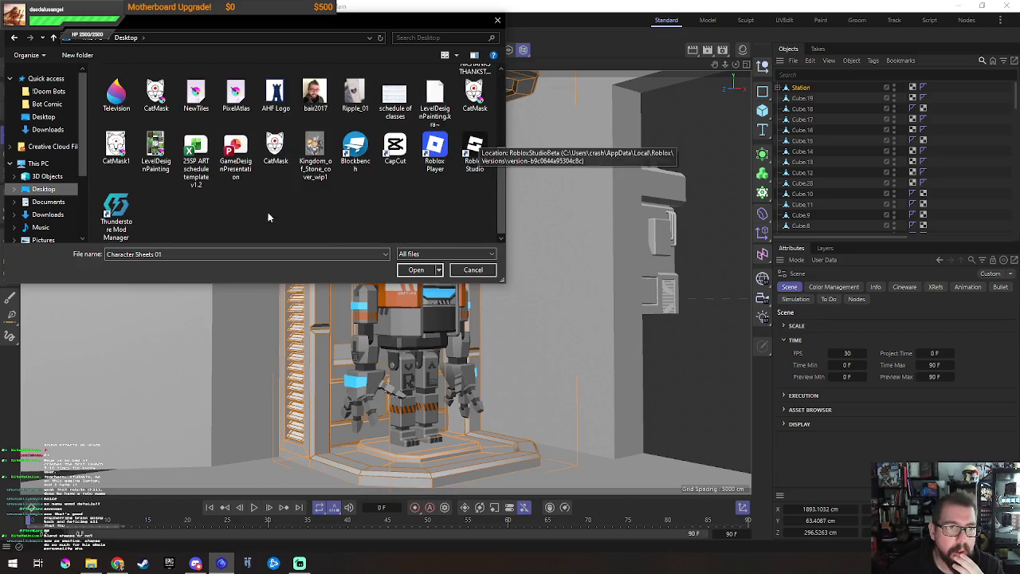
scroll(318, 199, up, 3)
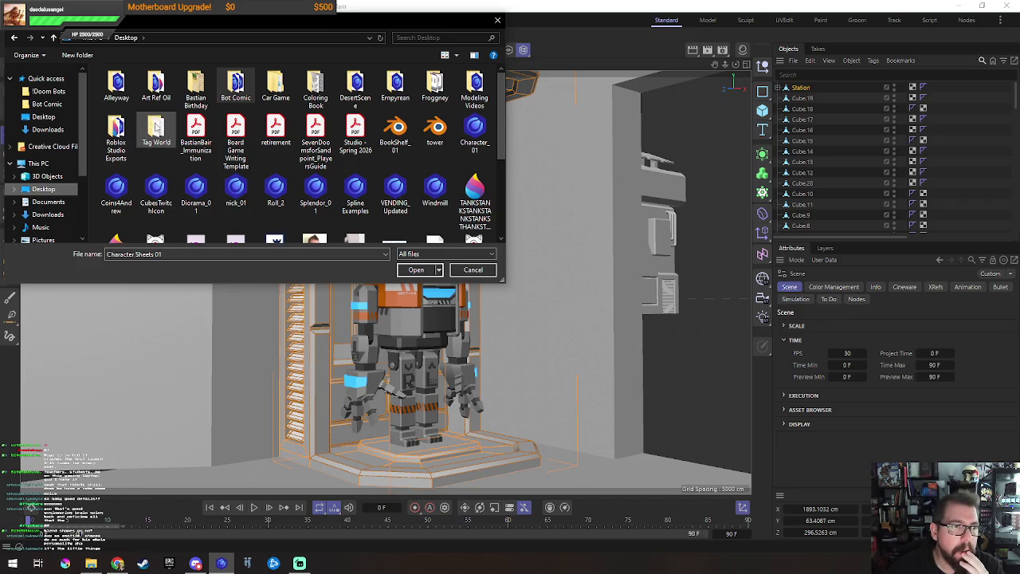
scroll(40, 191, down, 3)
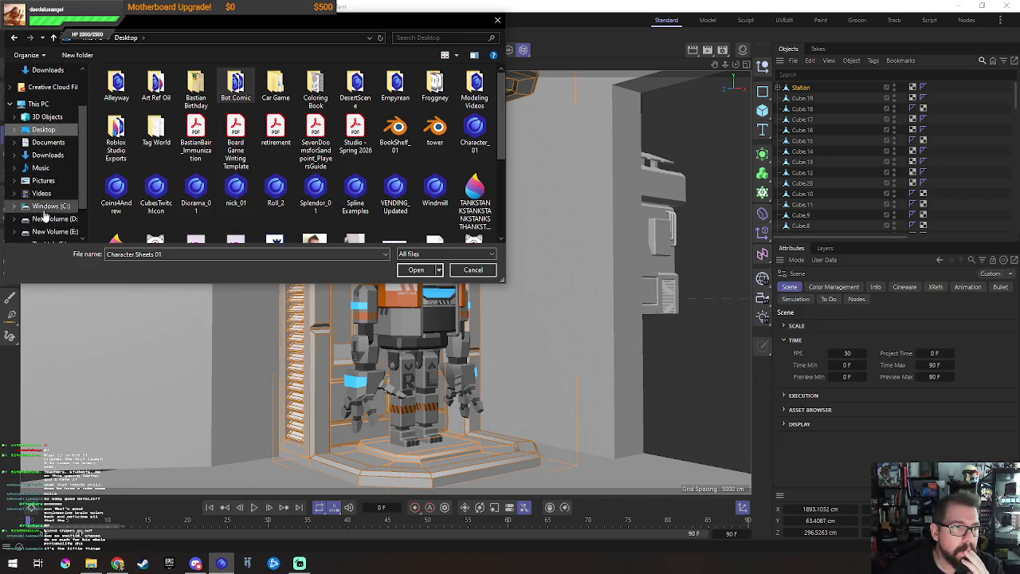
Step: Open Bot Head Test from The Hub (F:) > !Doom Bots > Hero
click(48, 215)
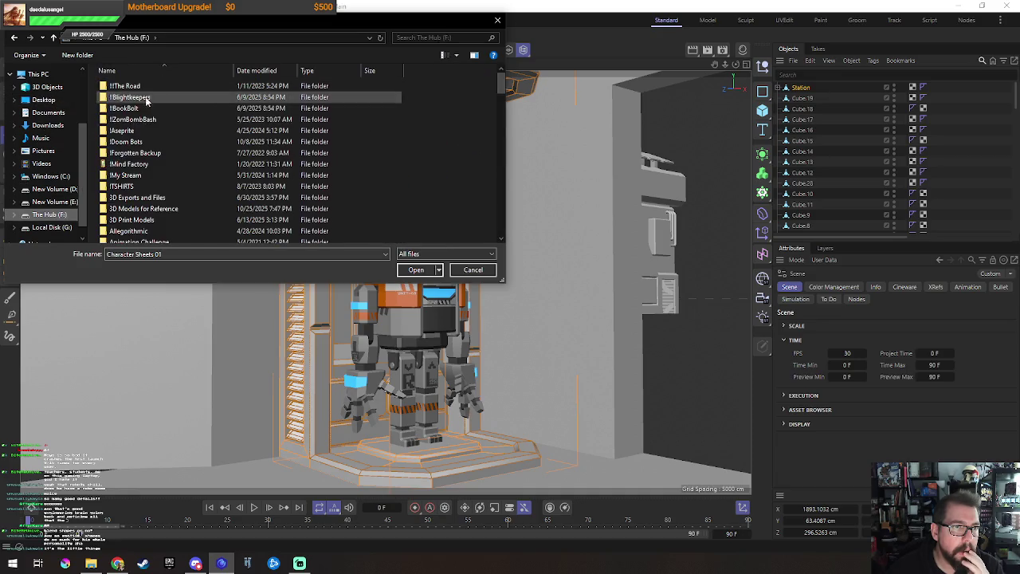
double_click(147, 142)
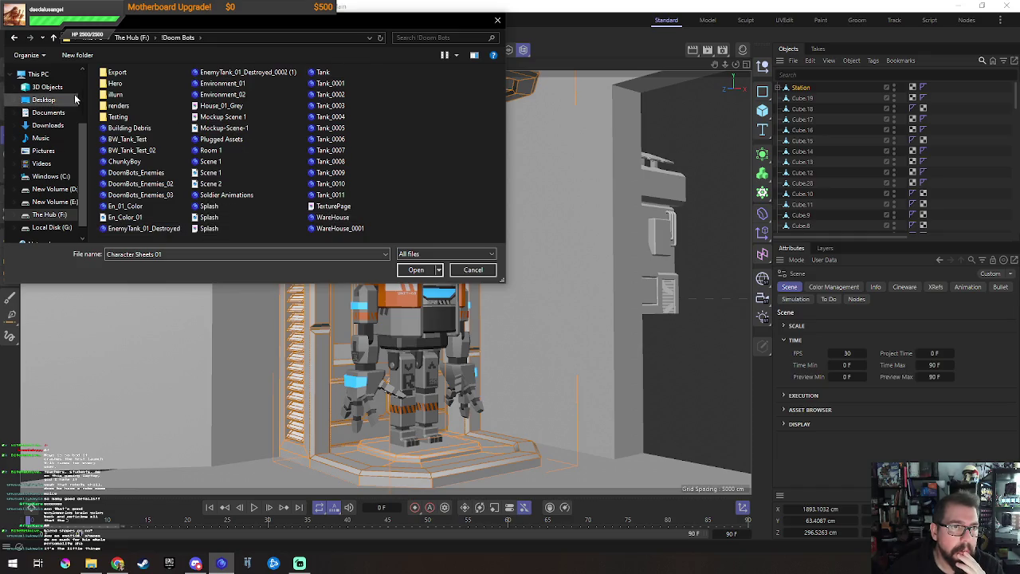
double_click(132, 83)
double_click(124, 96)
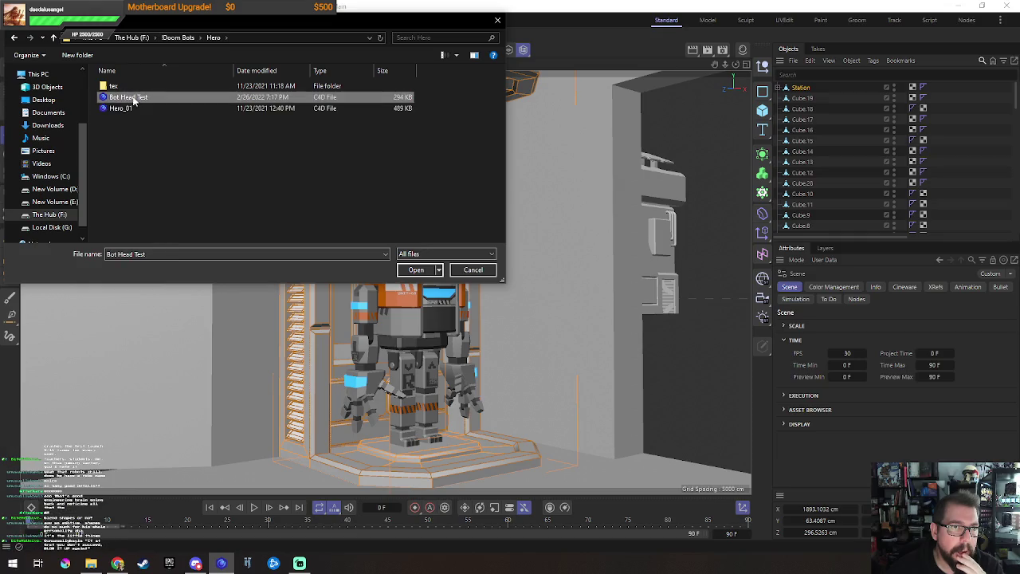
Step: Rotate the faceted base under the robot head upright, then close Bot Head Test
mouse_move(394, 370)
alt+middle_down()
mouse_move(423, 321)
mouse_move(400, 311)
alt+middle_up()
mouse_move(380, 313)
mouse_down()
mouse_move(391, 346)
mouse_move(482, 371)
mouse_up()
scroll(441, 345, up, 5)
mouse_move(441, 346)
alt+mouse_down()
mouse_move(424, 334)
mouse_move(327, 362)
mouse_move(462, 358)
mouse_move(428, 316)
mouse_move(435, 340)
mouse_move(533, 301)
mouse_move(537, 350)
mouse_move(526, 364)
alt+mouse_up()
scroll(533, 301, down, 3)
scroll(534, 357, down, 3)
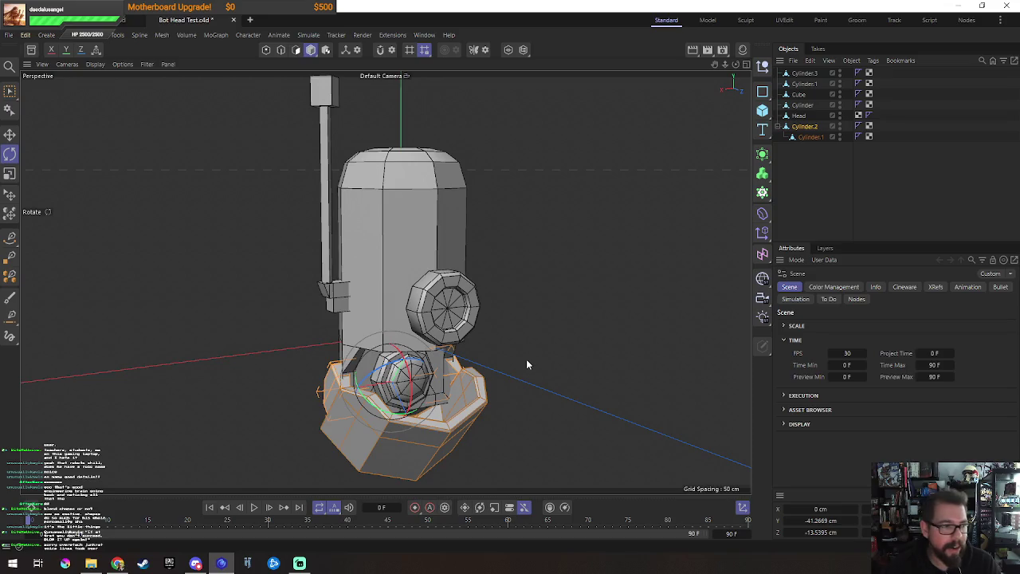
drag(415, 404, 412, 285)
mouse_move(542, 273)
mouse_down()
mouse_move(505, 403)
mouse_move(427, 383)
mouse_move(553, 345)
mouse_move(349, 316)
mouse_move(616, 306)
mouse_move(493, 338)
mouse_move(384, 404)
mouse_move(453, 396)
mouse_move(374, 343)
mouse_move(556, 333)
mouse_up()
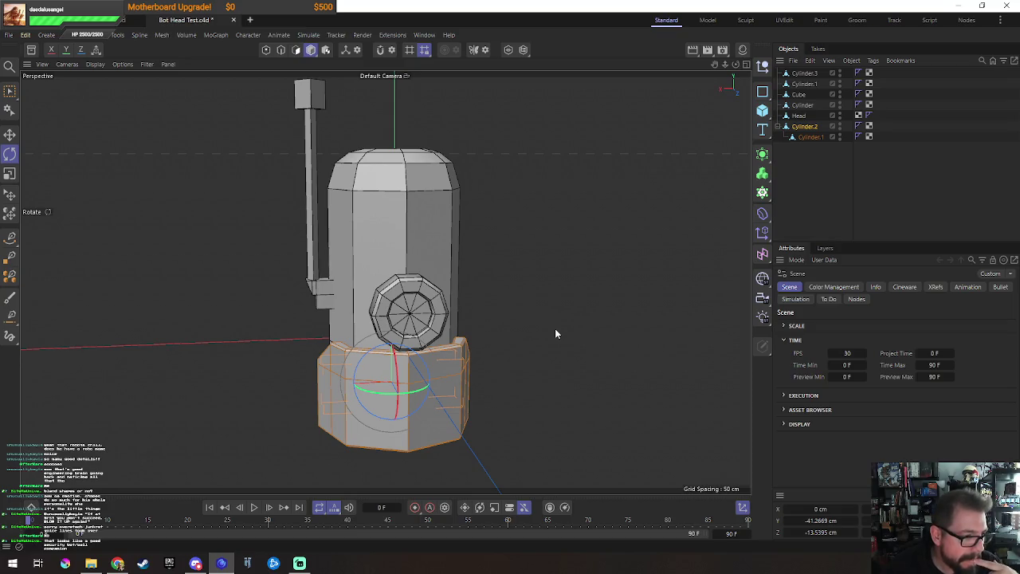
click(232, 20)
Step: Finish closing Bot Head Test and open Hero_01.c4d
click(520, 320)
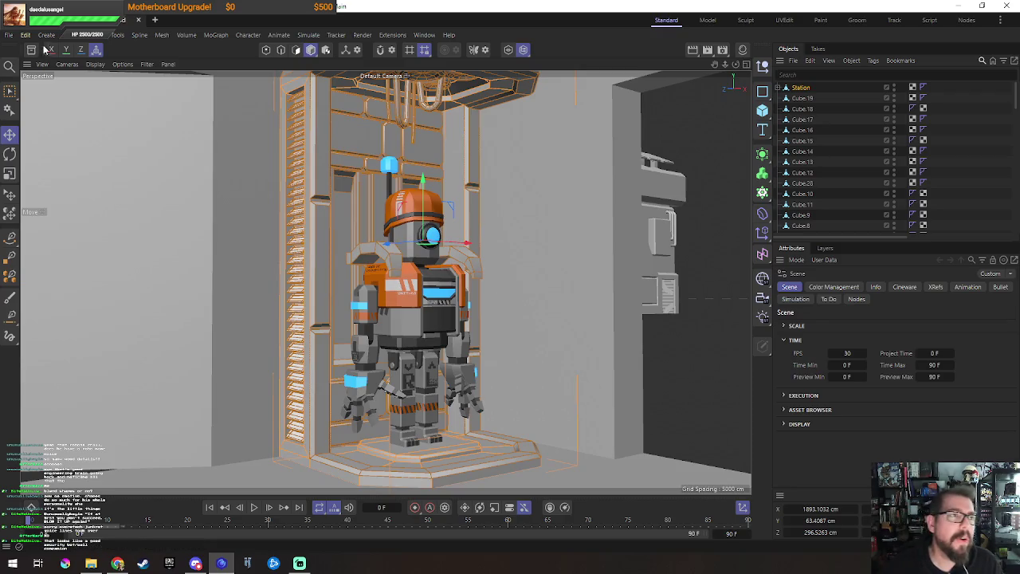
click(8, 35)
click(32, 80)
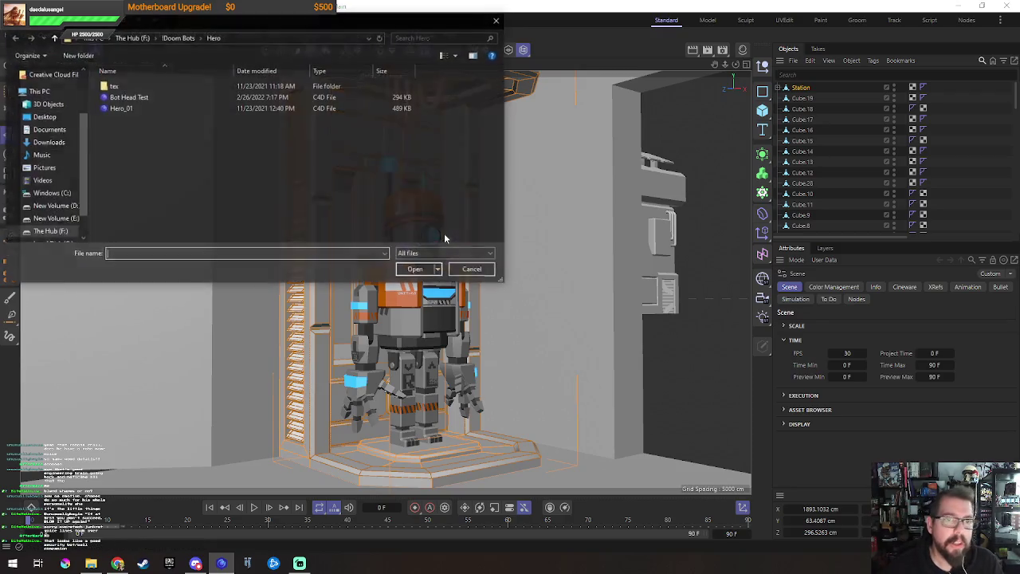
double_click(123, 107)
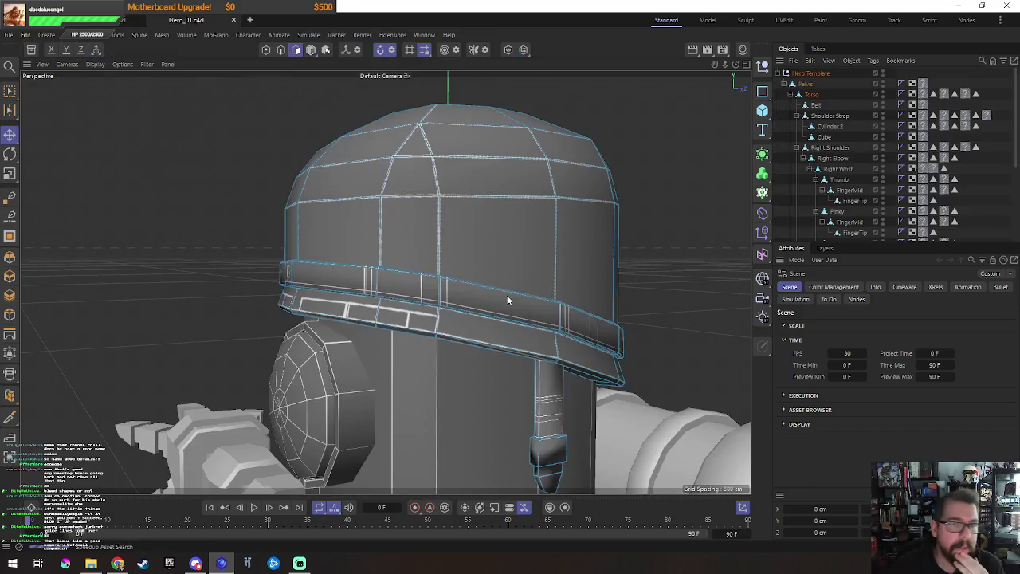
Step: Orbit around the Hero robot and select its torso
scroll(516, 266, down, 3)
scroll(597, 241, down, 10)
alt+drag(597, 241, 591, 360)
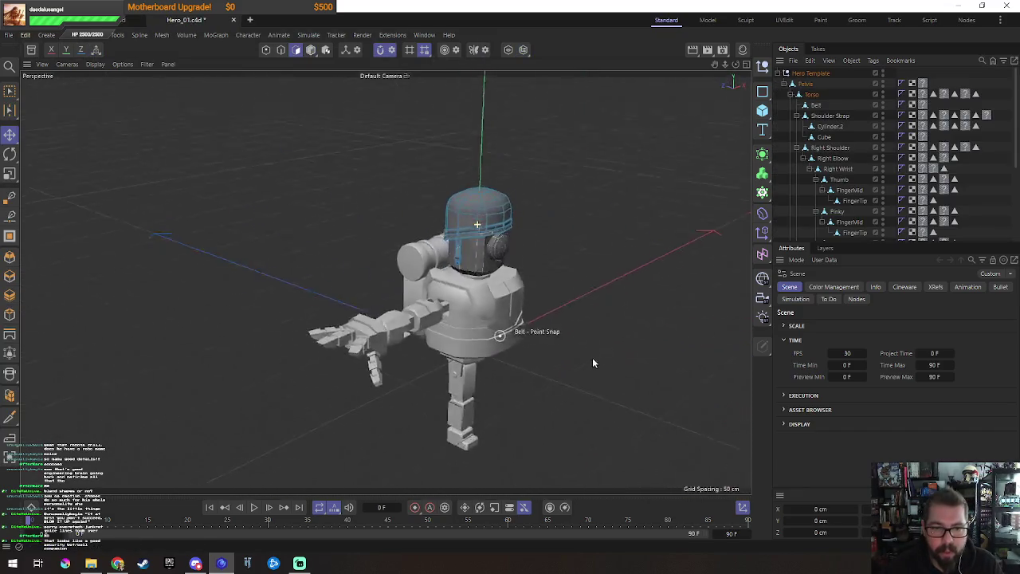
scroll(484, 306, up, 5)
key(Return)
click(471, 330)
scroll(478, 335, down, 5)
mouse_move(547, 358)
alt+mouse_down()
mouse_move(353, 343)
mouse_move(562, 345)
mouse_move(368, 345)
mouse_move(706, 332)
mouse_move(599, 350)
mouse_move(463, 336)
mouse_move(494, 341)
alt+mouse_up()
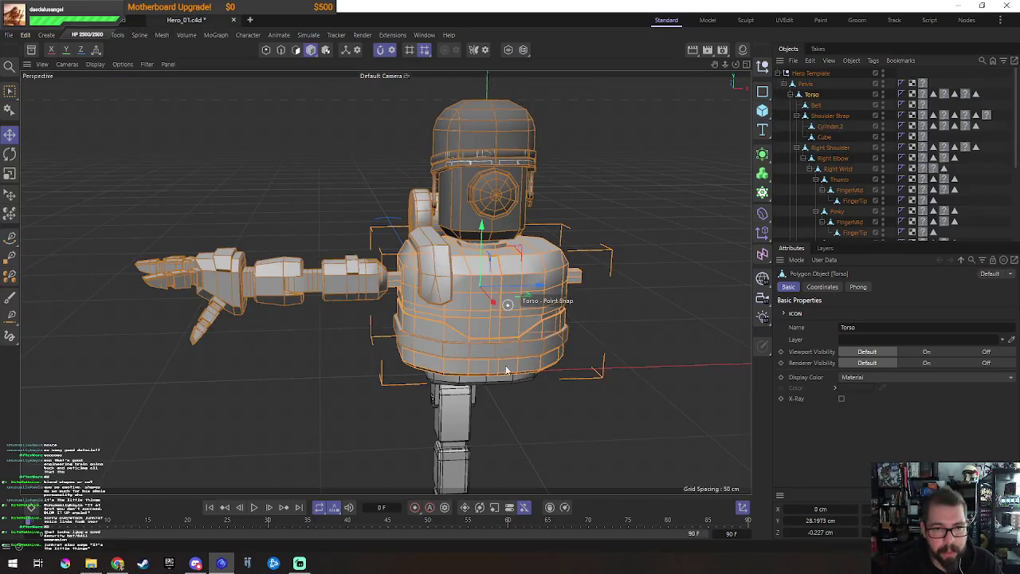
mouse_move(507, 373)
alt+mouse_down()
mouse_move(504, 383)
mouse_move(559, 378)
mouse_move(542, 374)
alt+mouse_up()
Step: Close Hero_01, answering the save prompt
click(234, 20)
click(522, 320)
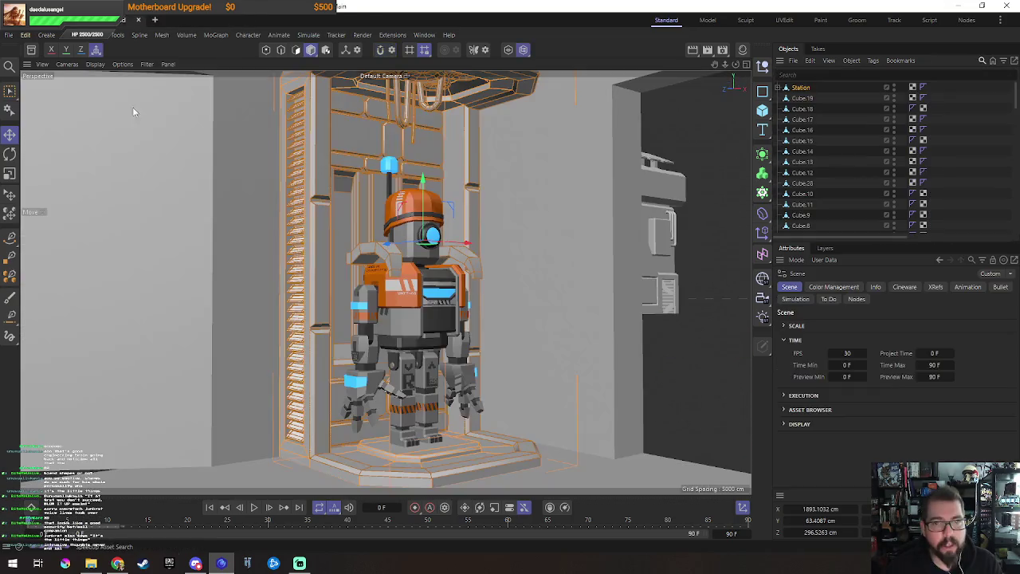
click(9, 35)
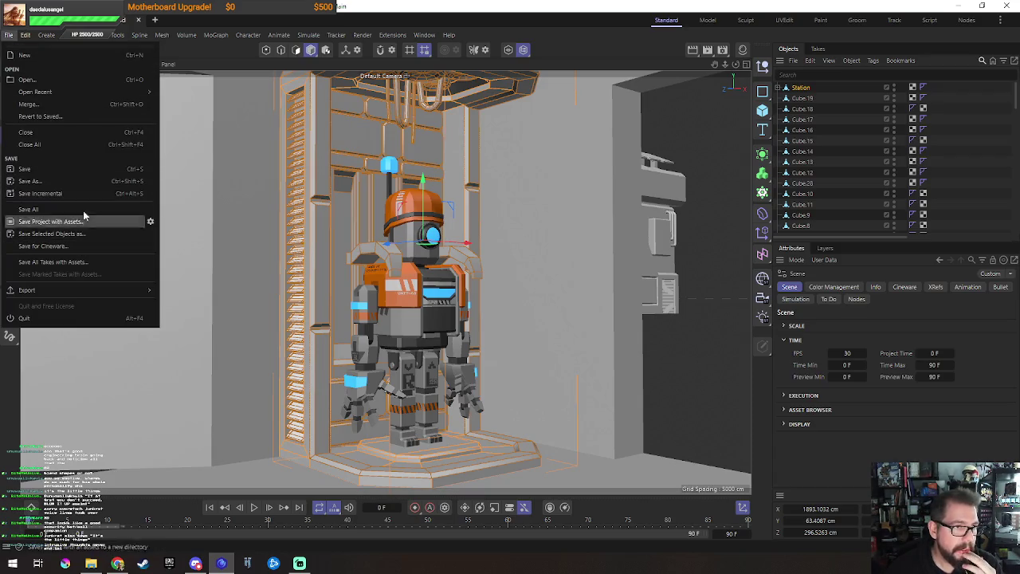
Step: Open WareHouse_0001 from the !Doom Bots project folder
click(61, 80)
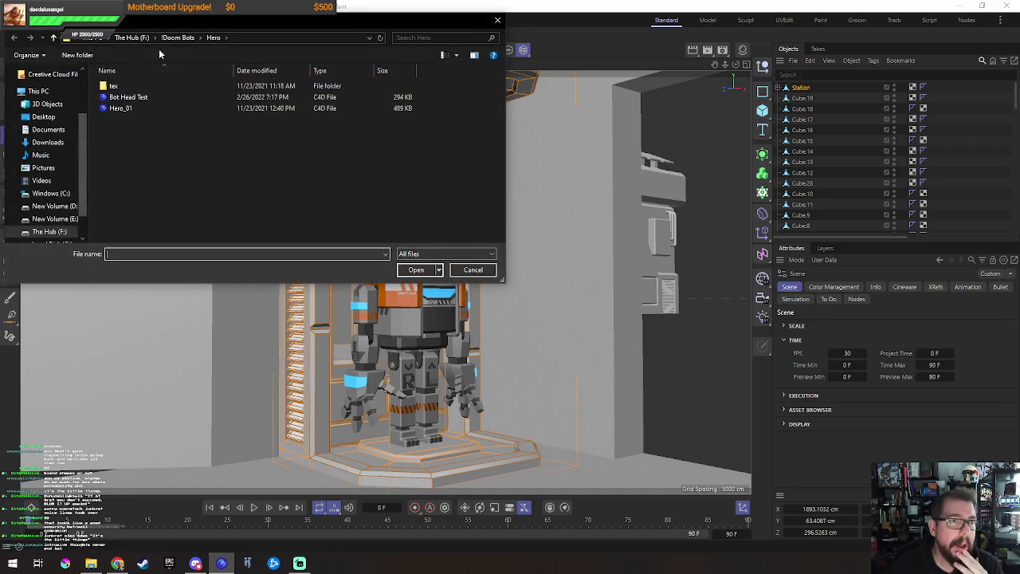
click(173, 38)
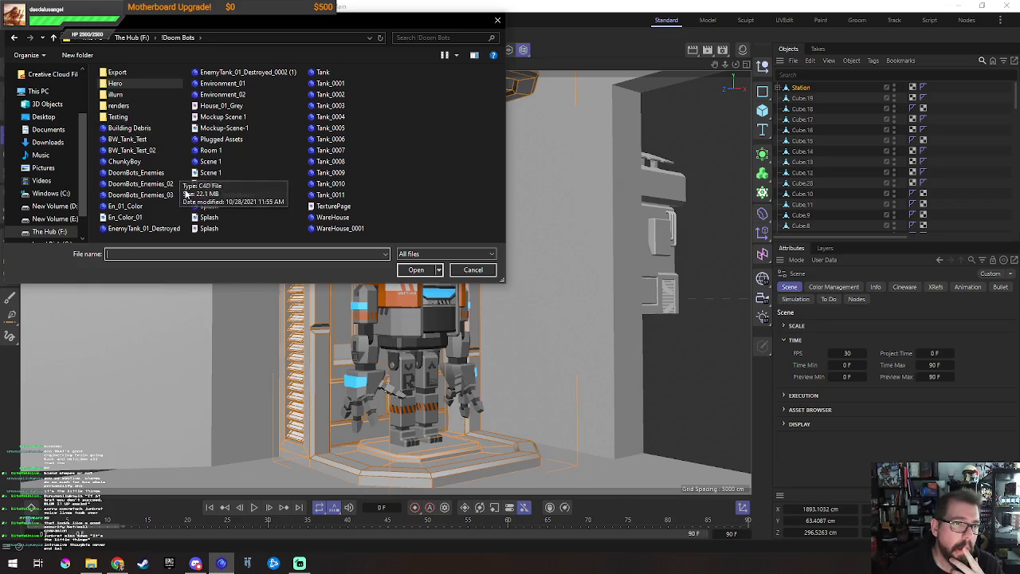
click(168, 195)
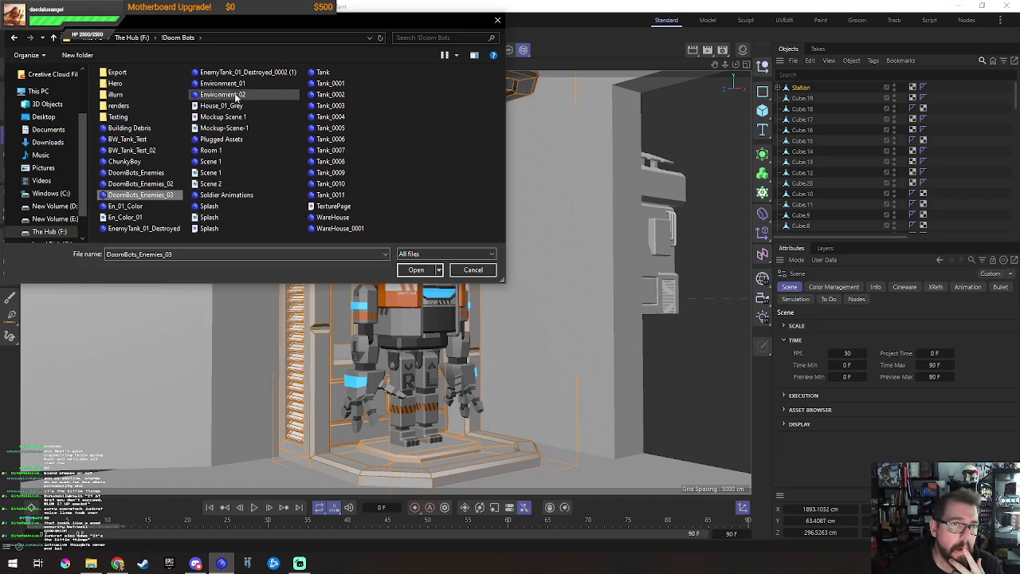
click(331, 229)
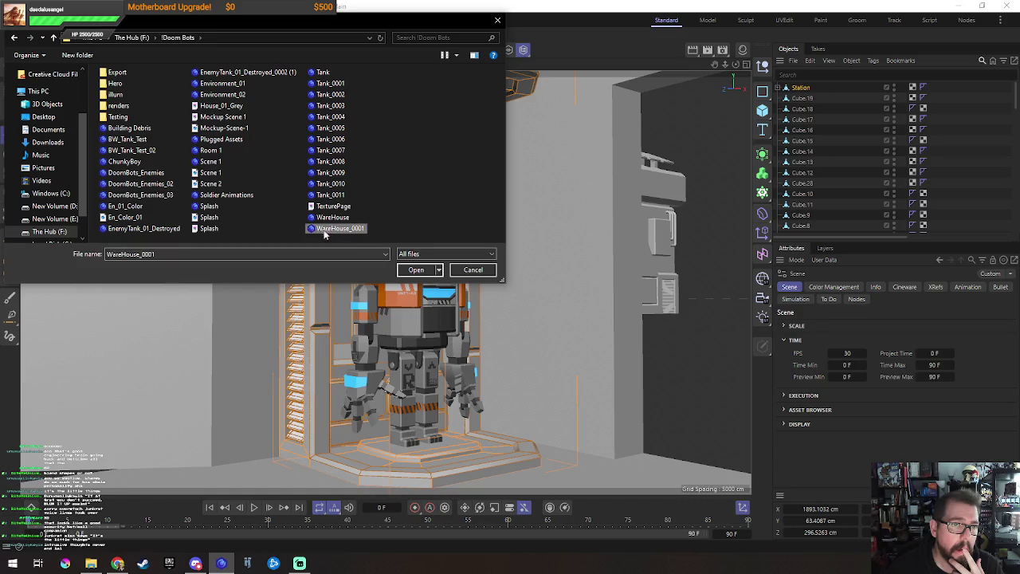
double_click(341, 229)
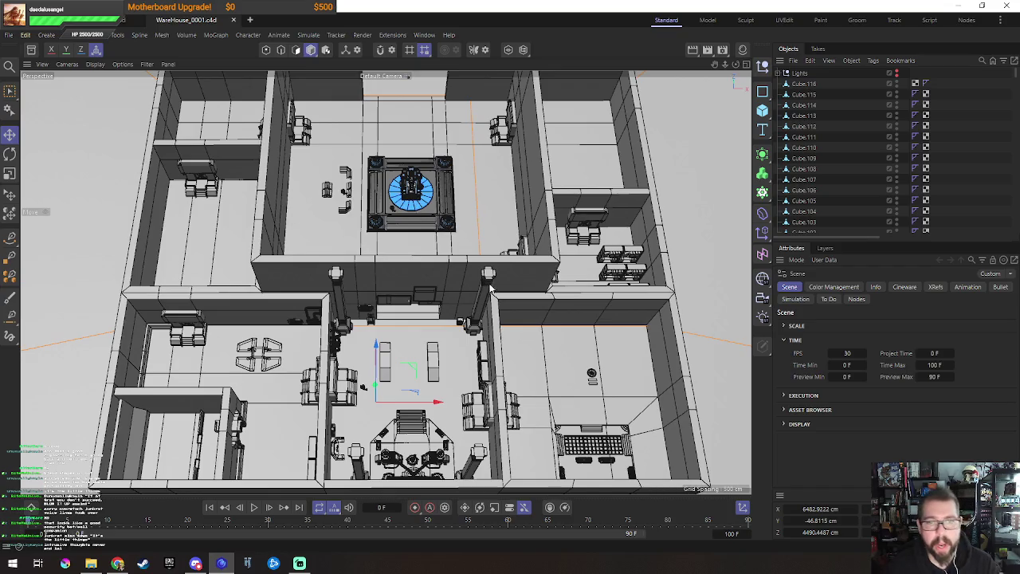
alt+drag(513, 356, 510, 207)
scroll(511, 207, up, 4)
scroll(436, 336, up, 3)
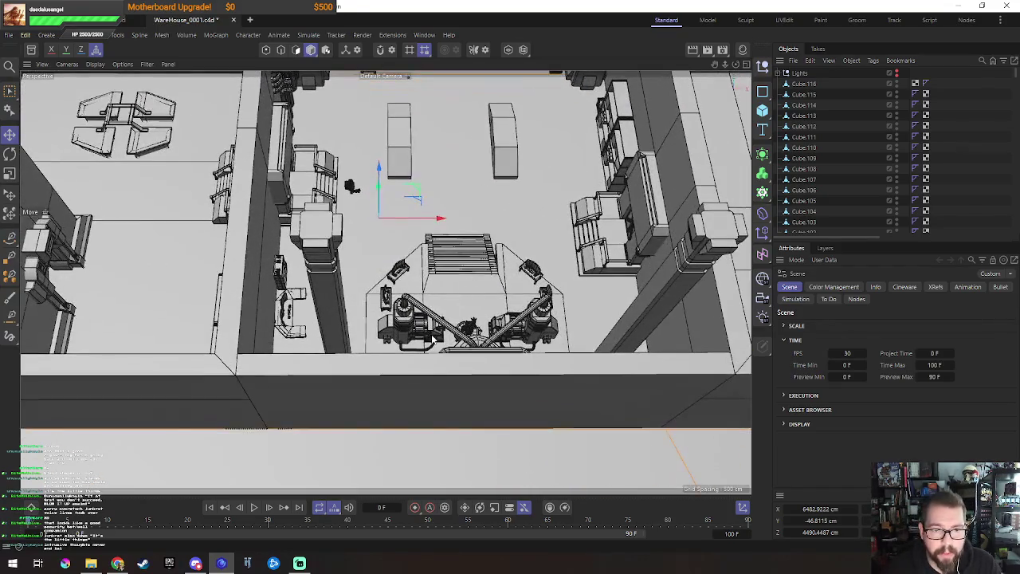
click(460, 339)
alt+drag(460, 338, 296, 194)
scroll(375, 286, down, 3)
scroll(374, 286, up, 5)
scroll(399, 279, down, 3)
mouse_move(431, 239)
alt+mouse_down()
mouse_move(463, 271)
mouse_move(422, 277)
mouse_move(395, 175)
alt+mouse_up()
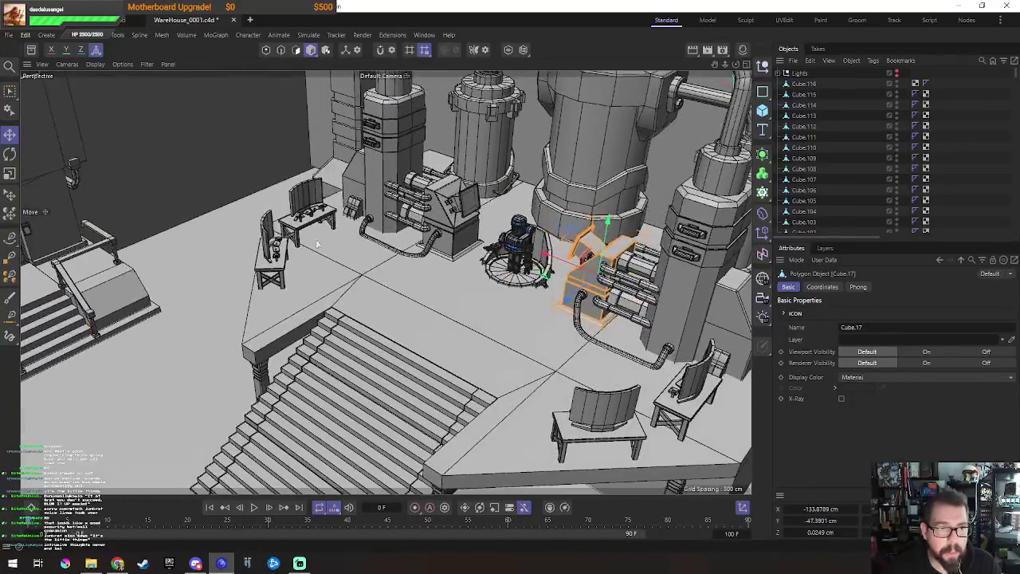
scroll(395, 175, up, 4)
scroll(396, 175, down, 3)
scroll(395, 175, up, 3)
scroll(395, 175, down, 3)
mouse_move(395, 175)
alt+mouse_down()
mouse_move(417, 245)
mouse_move(495, 271)
mouse_move(470, 311)
alt+mouse_up()
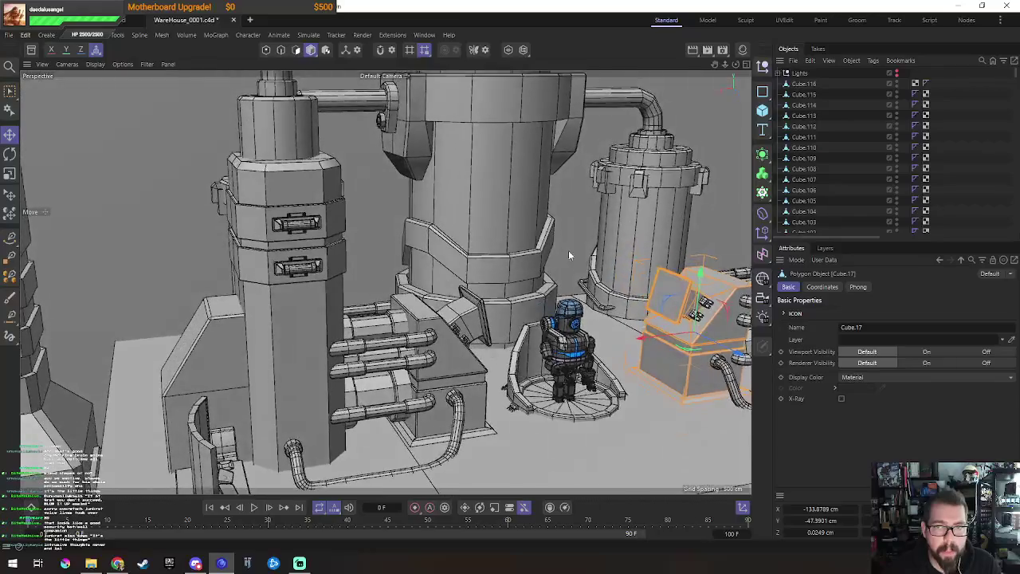
alt+middle_drag(470, 310, 428, 338)
scroll(539, 197, up, 3)
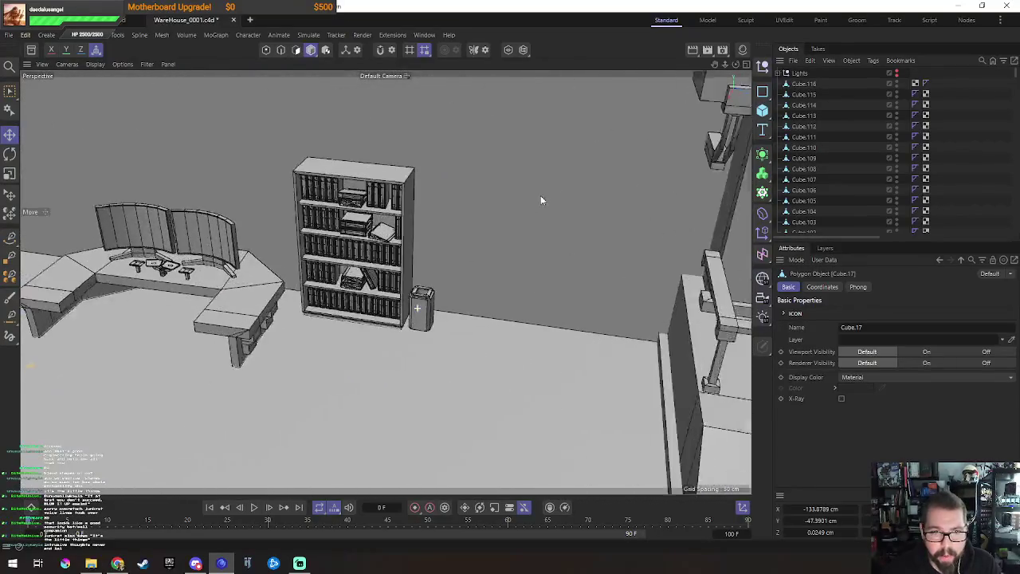
scroll(418, 167, up, 3)
click(354, 257)
alt+drag(355, 257, 524, 319)
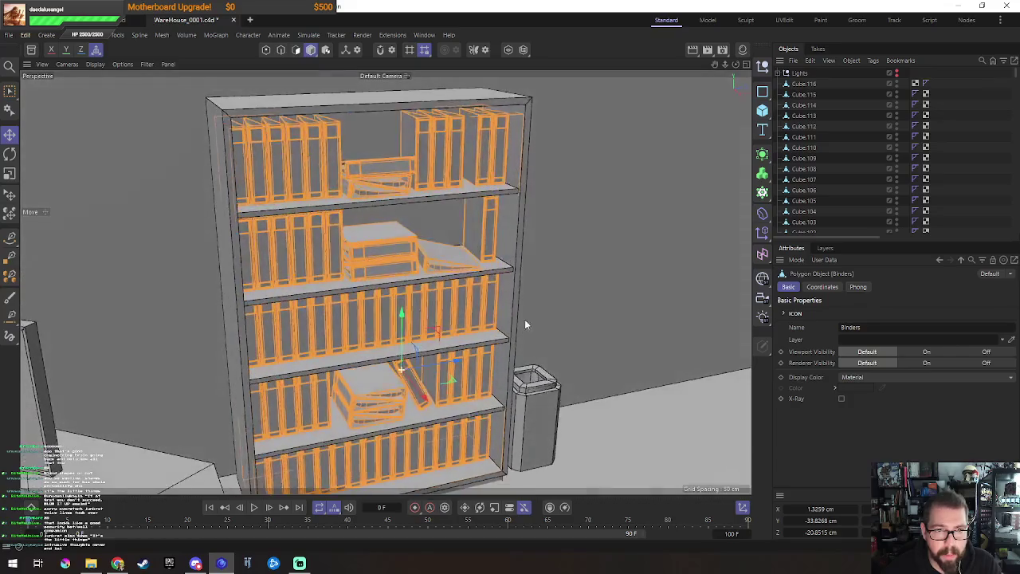
click(536, 414)
alt+drag(577, 431, 488, 339)
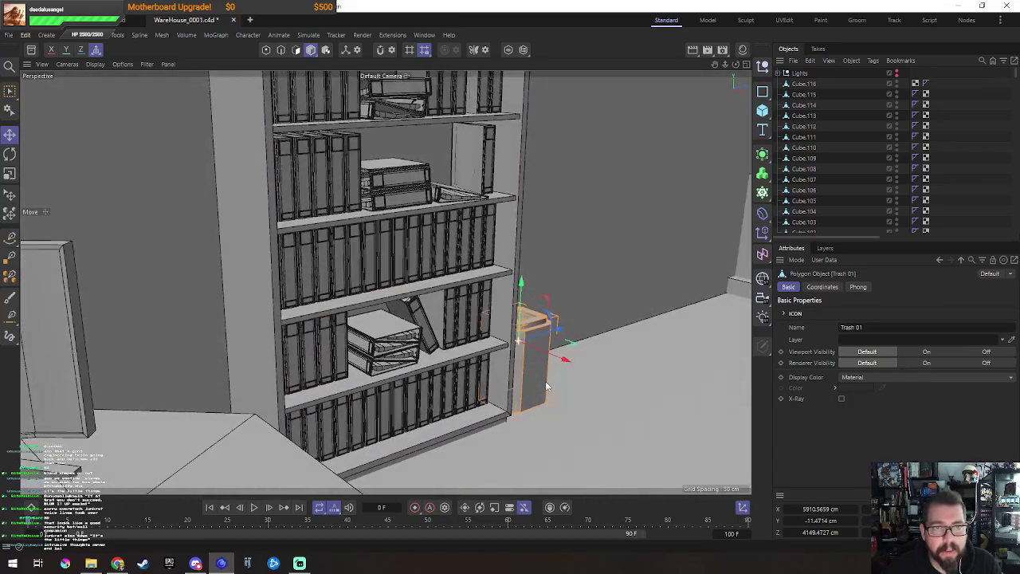
scroll(488, 337, down, 3)
scroll(472, 327, down, 5)
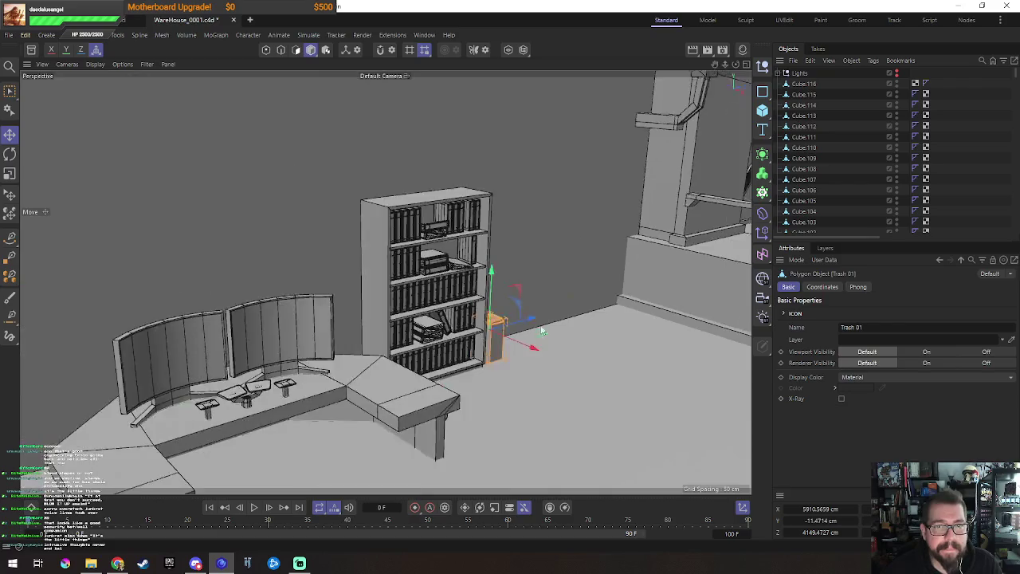
scroll(505, 285, up, 5)
scroll(432, 287, up, 3)
mouse_move(432, 287)
alt+mouse_down()
mouse_move(547, 220)
mouse_move(511, 317)
alt+mouse_up()
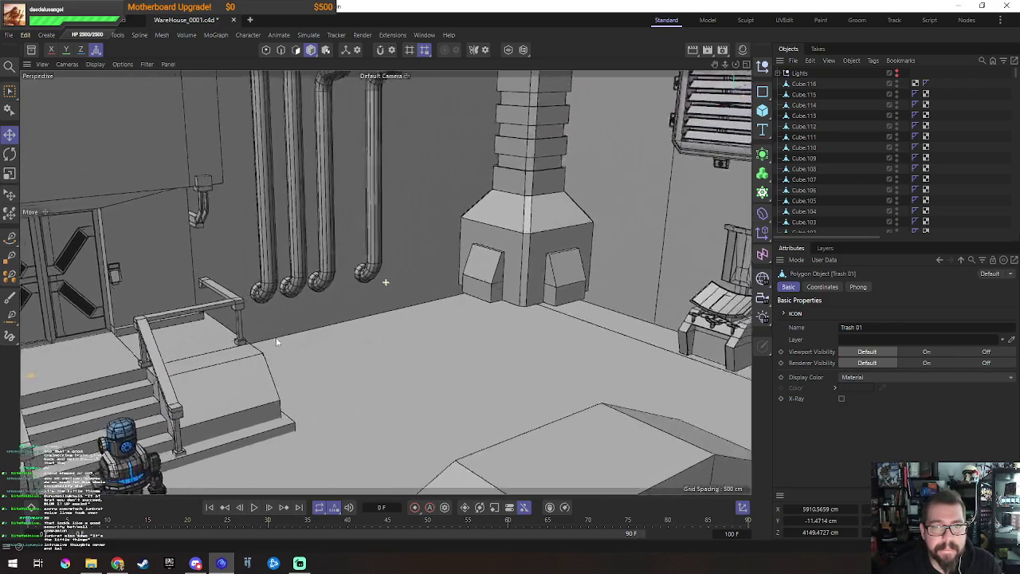
click(681, 334)
mouse_move(704, 358)
alt+mouse_down()
mouse_move(497, 251)
mouse_move(528, 269)
alt+mouse_up()
click(528, 269)
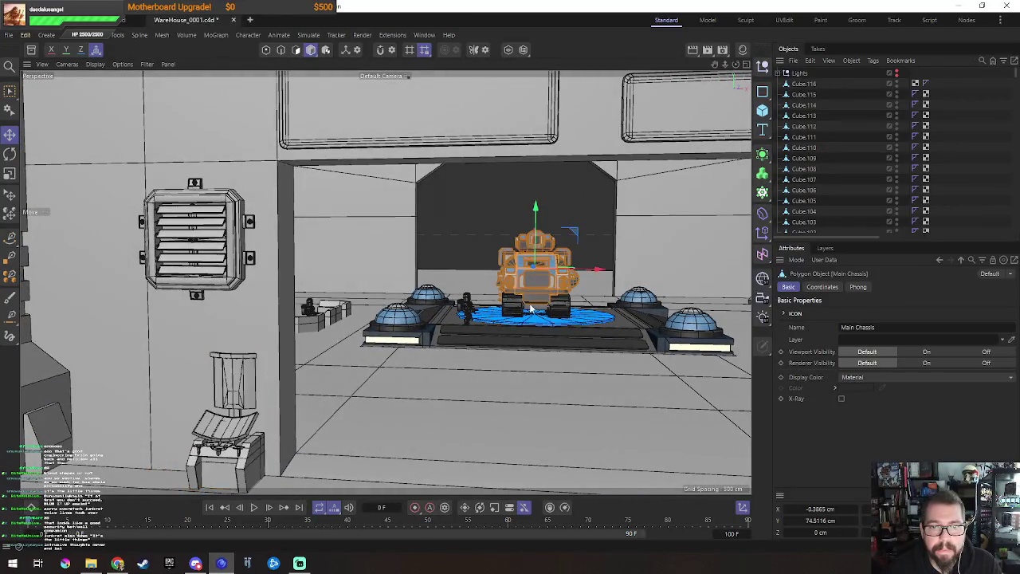
key(s)
mouse_move(408, 306)
alt+mouse_down()
mouse_move(590, 328)
mouse_move(418, 365)
mouse_move(158, 390)
mouse_move(414, 311)
alt+mouse_up()
scroll(589, 328, down, 10)
scroll(468, 291, down, 10)
alt+drag(469, 291, 307, 311)
click(273, 137)
key(s)
mouse_move(273, 137)
alt+mouse_down()
mouse_move(315, 225)
mouse_move(396, 237)
mouse_move(461, 191)
mouse_move(398, 314)
mouse_move(375, 256)
mouse_move(218, 288)
mouse_move(358, 268)
mouse_move(387, 296)
mouse_move(430, 296)
alt+mouse_up()
click(461, 191)
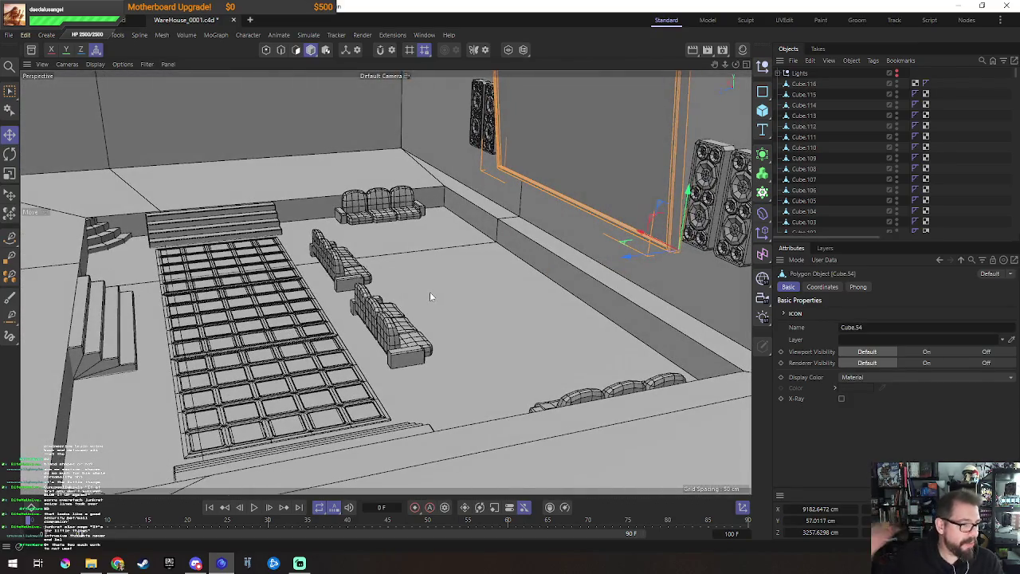
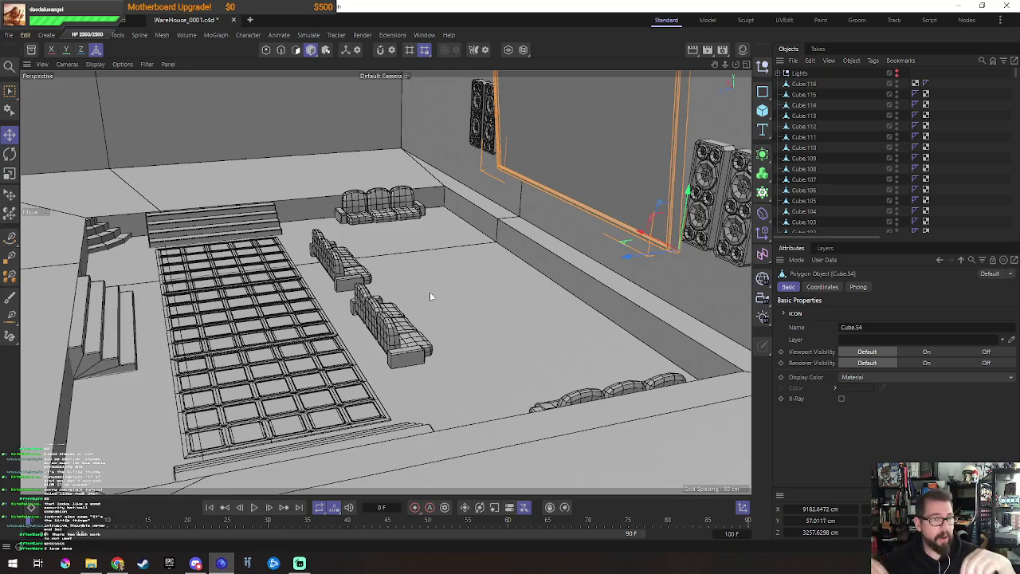
Step: Orbit and zoom around the warehouse to inspect the sofas, screen wall and seating grid
click(347, 282)
mouse_move(347, 282)
alt+mouse_down()
mouse_move(430, 282)
mouse_move(309, 291)
alt+mouse_up()
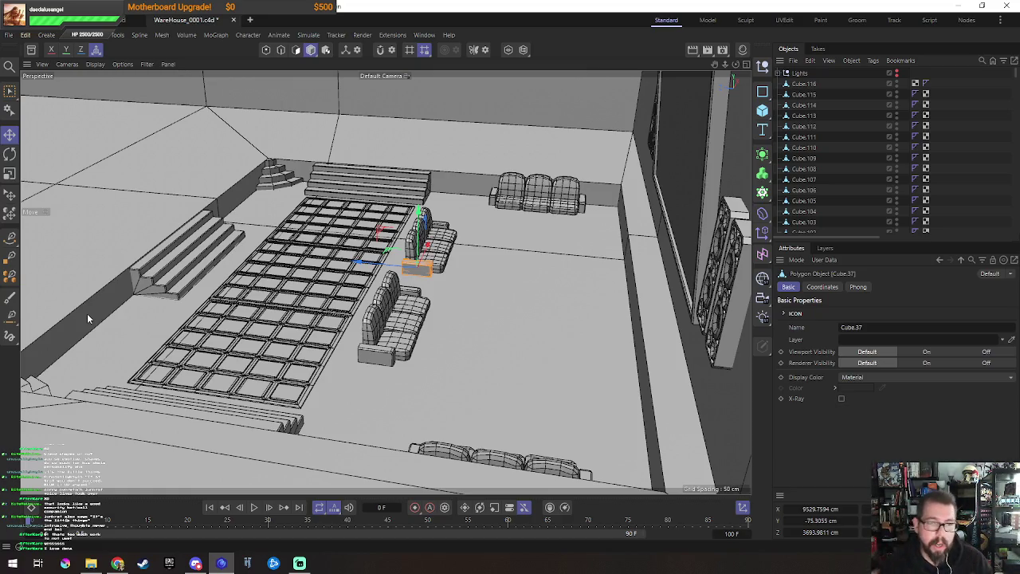
alt+drag(128, 305, 489, 285)
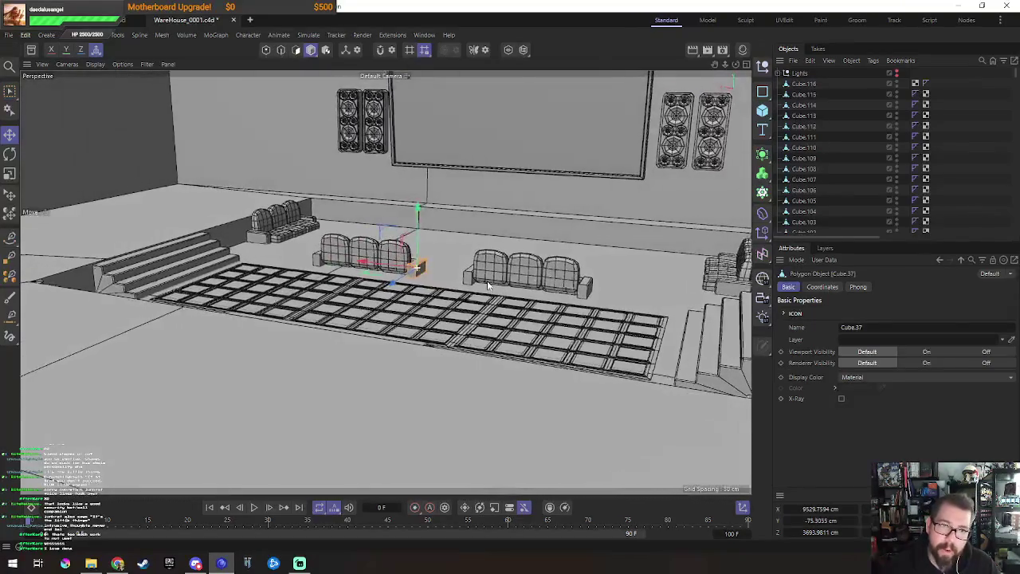
scroll(490, 285, down, 3)
mouse_move(418, 355)
alt+mouse_down()
mouse_move(218, 343)
mouse_move(415, 130)
mouse_move(332, 393)
alt+mouse_up()
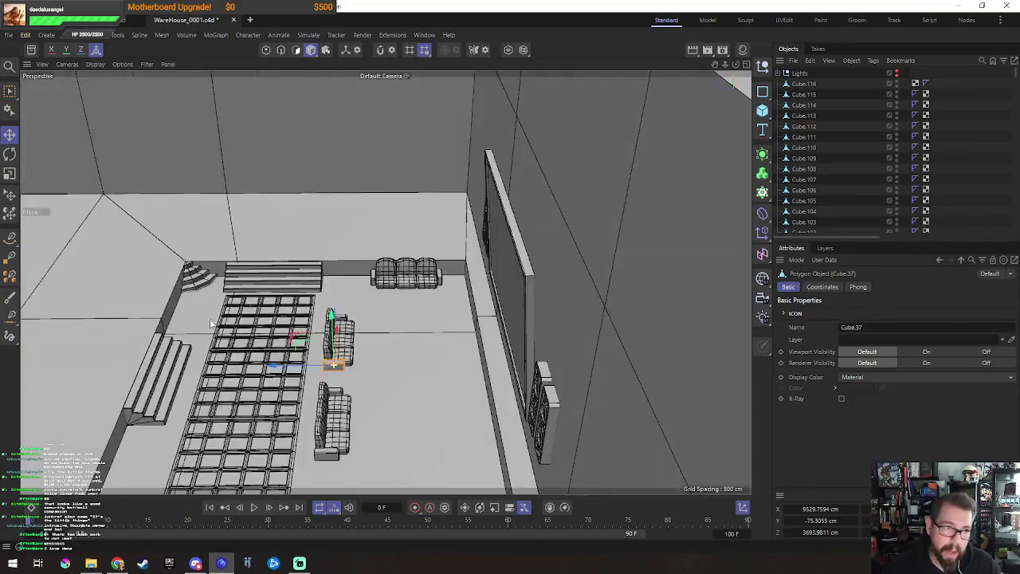
scroll(348, 346, up, 5)
scroll(389, 224, down, 3)
scroll(503, 266, up, 5)
scroll(502, 267, down, 3)
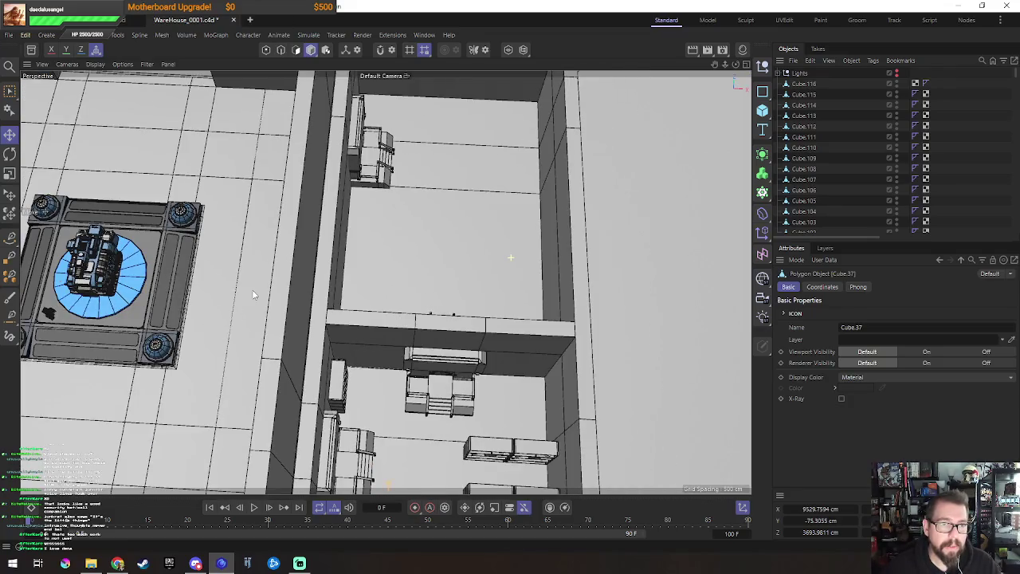
scroll(252, 293, down, 2)
Step: Take a final oblique look over the rooms, then close the WareHouse_0001.c4d project
mouse_move(251, 292)
alt+mouse_down()
mouse_move(423, 271)
mouse_move(342, 167)
mouse_move(368, 287)
alt+mouse_up()
scroll(423, 271, down, 5)
scroll(381, 186, up, 3)
mouse_move(381, 187)
alt+mouse_down()
mouse_move(462, 308)
mouse_move(373, 226)
alt+mouse_up()
scroll(373, 226, up, 3)
click(233, 22)
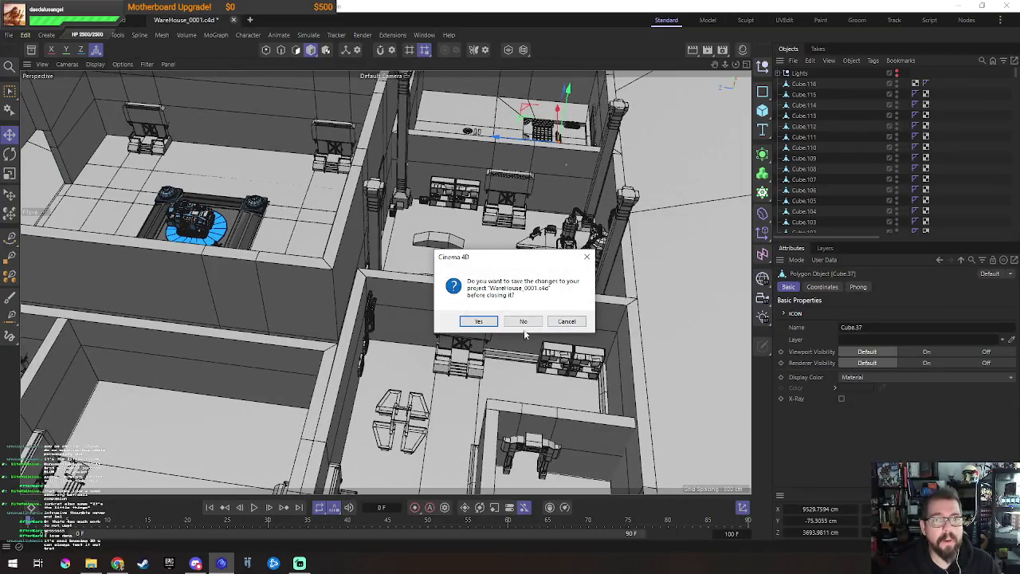
Step: Close the warehouse file without saving and add a new Cylinder to the station scene
click(522, 321)
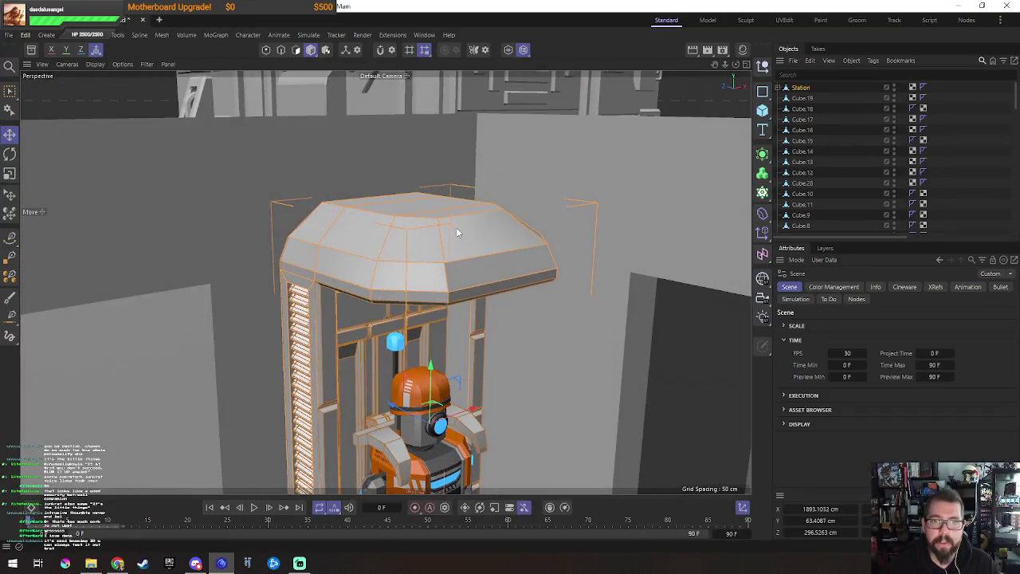
click(456, 226)
click(761, 111)
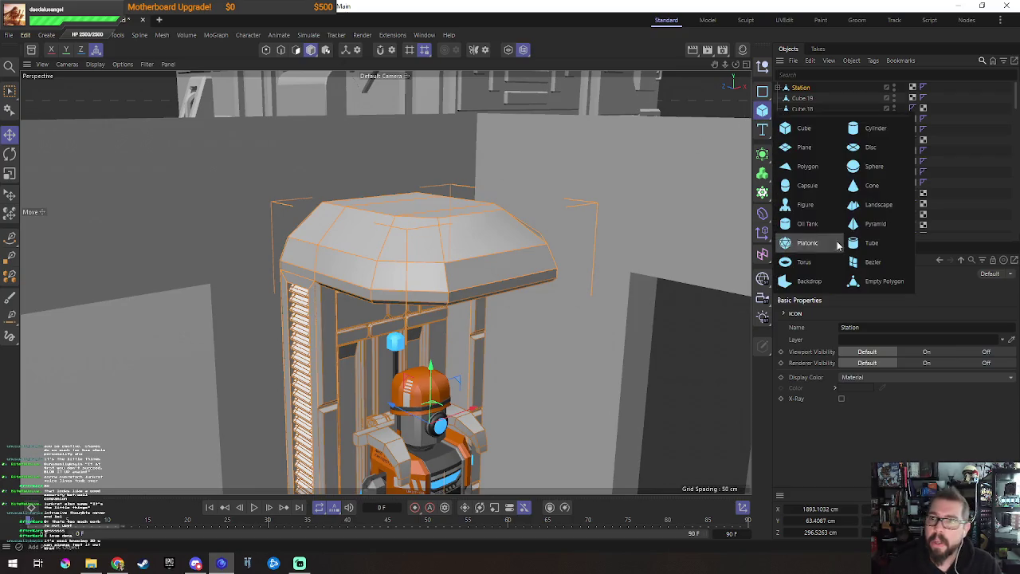
click(884, 129)
Step: Place the cylinder onto the station pod with Tools > Transfer
click(139, 35)
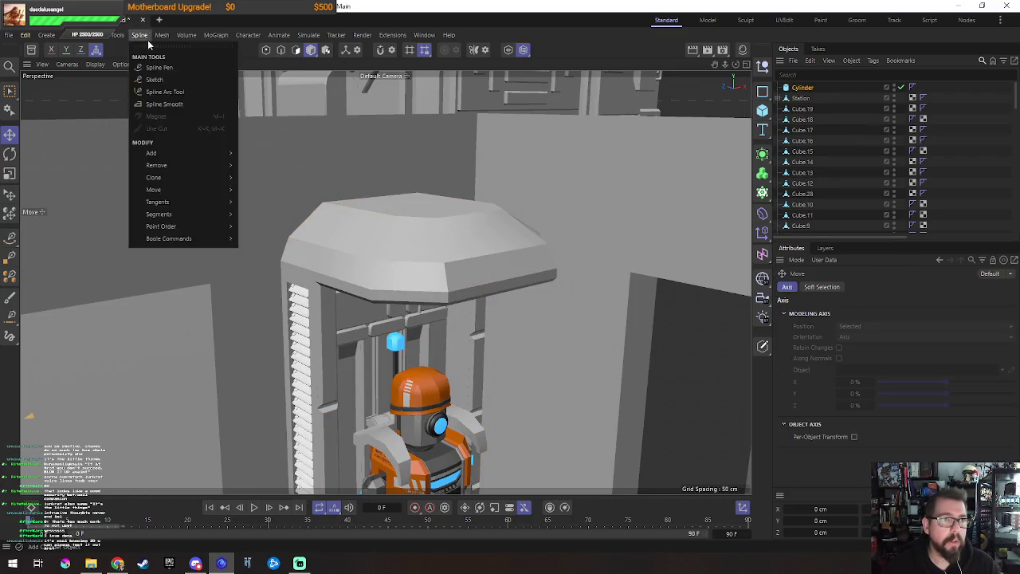
click(140, 276)
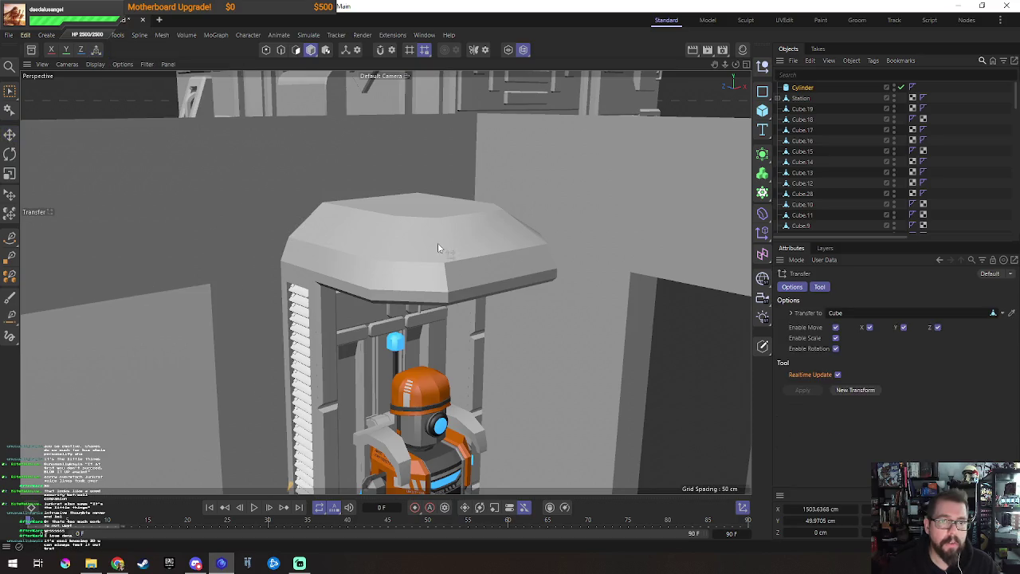
scroll(523, 308, down, 5)
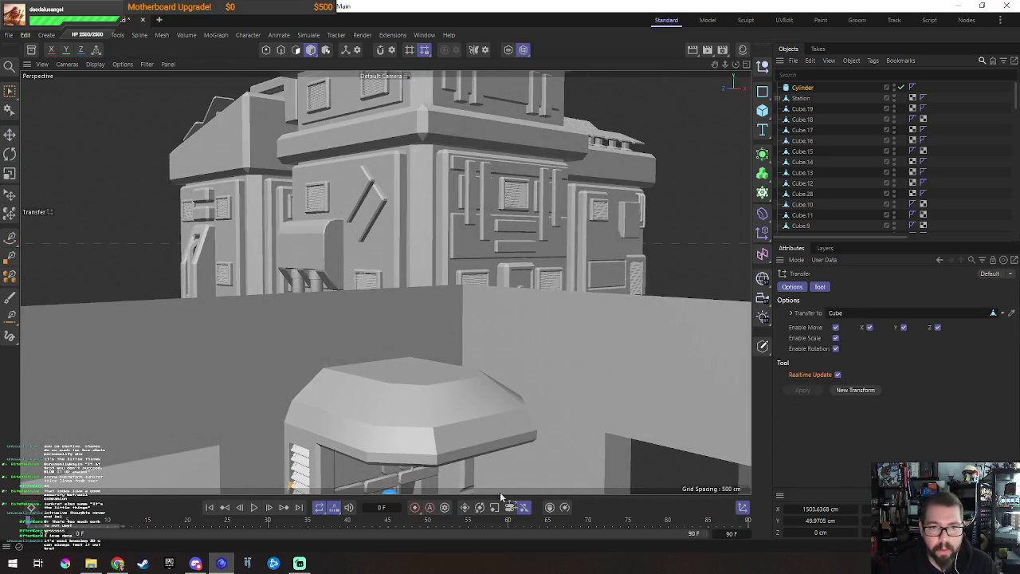
scroll(507, 475, down, 2)
alt+drag(517, 462, 494, 399)
scroll(491, 389, up, 5)
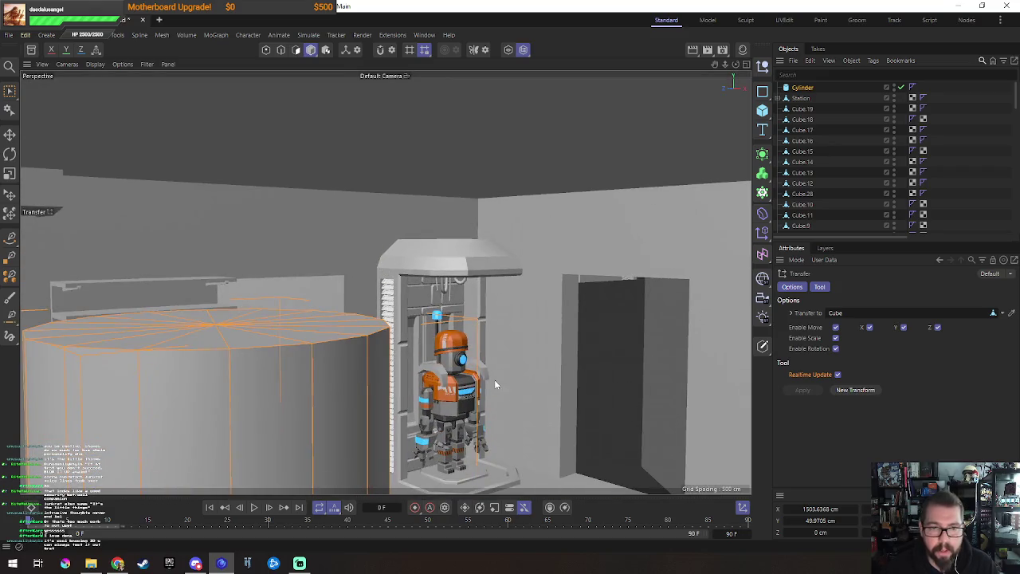
click(469, 261)
Step: Scale the cylinder down to collar size
key(e)
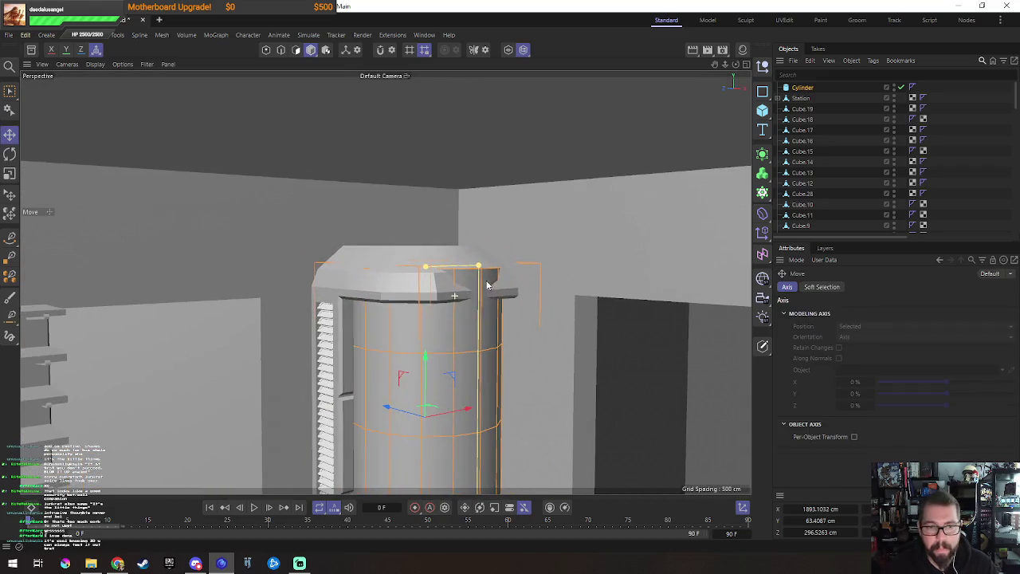
key(t)
mouse_move(532, 325)
mouse_down()
mouse_move(418, 397)
mouse_move(425, 194)
mouse_move(404, 209)
mouse_up()
key(e)
Step: Lift the cylinder onto the canopy top and centre it there
scroll(404, 208, up, 3)
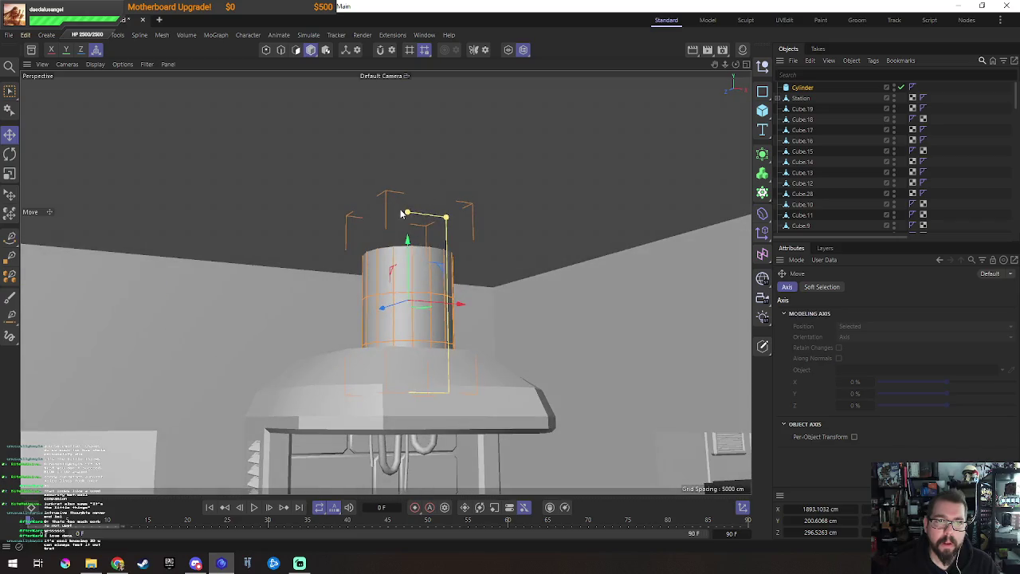
scroll(407, 239, up, 2)
scroll(407, 239, up, 2)
drag(403, 257, 412, 213)
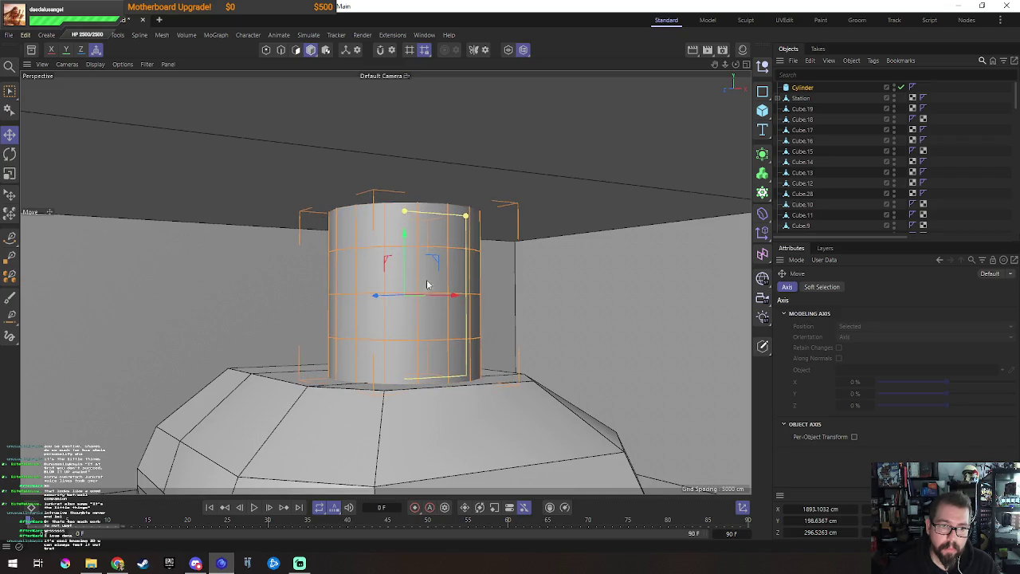
alt+drag(423, 281, 540, 284)
mouse_move(351, 296)
mouse_down()
mouse_move(315, 314)
mouse_move(685, 204)
mouse_up()
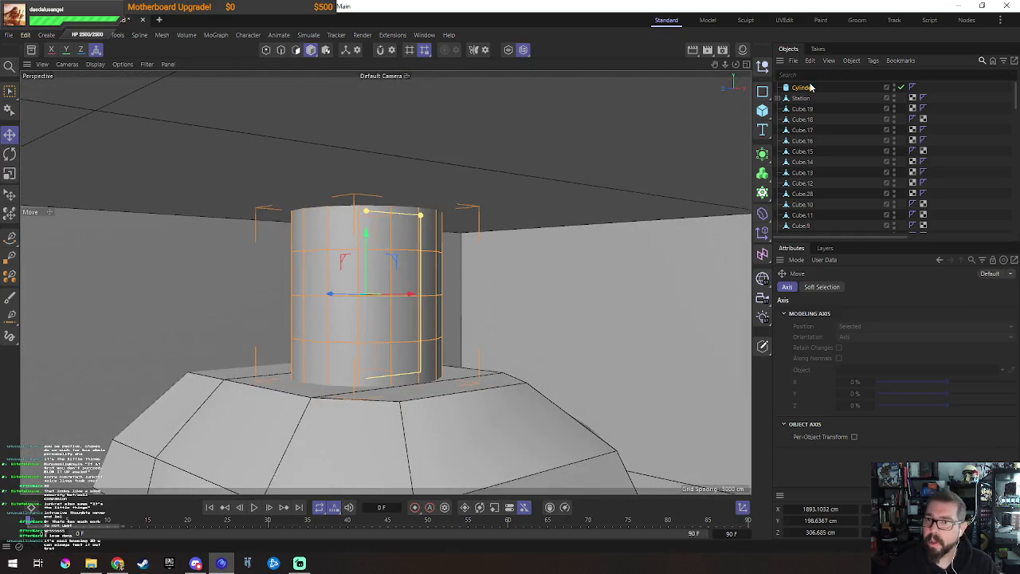
Step: Set the cylinder's Rotation Segments to 8 to make it octagonal
click(810, 87)
click(846, 354)
click(846, 354)
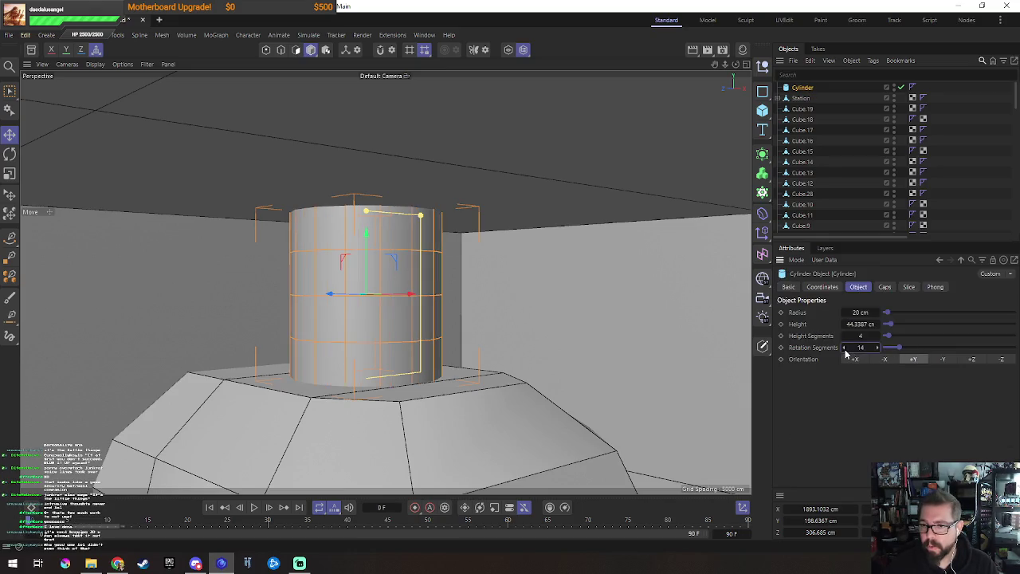
click(846, 349)
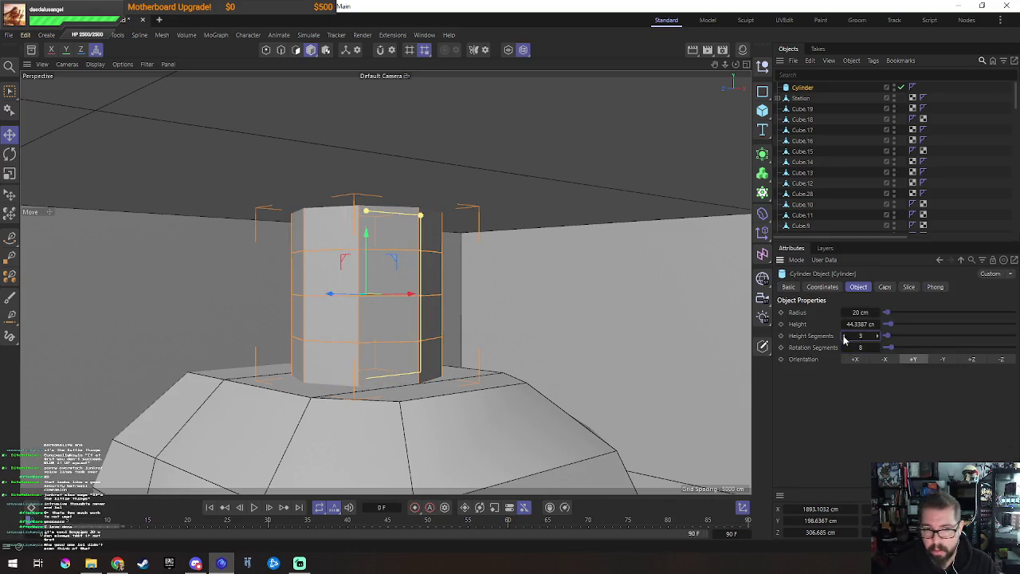
alt+middle_drag(529, 302, 568, 330)
Step: Make the cylinder editable and scale its horizontal edge loops apart vertically
key(c)
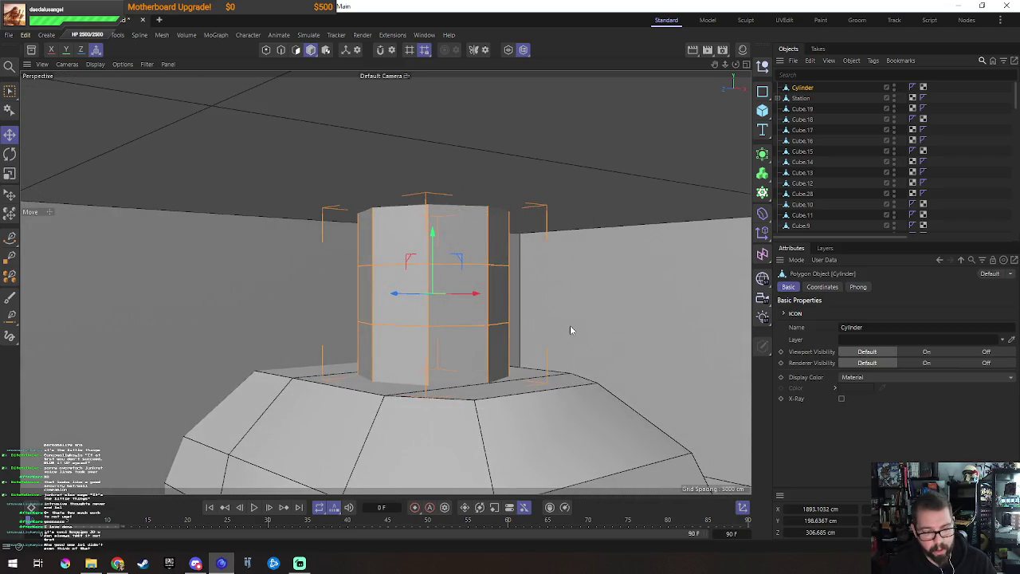
key(Return)
click(475, 266)
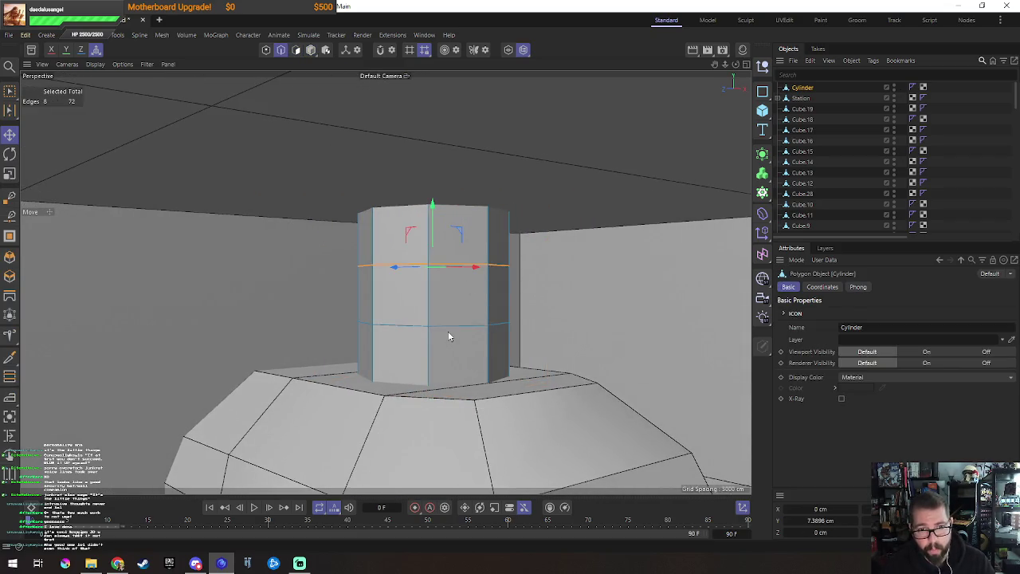
key(t)
drag(445, 198, 451, 194)
Step: Ring-select the middle polygon band and extrude it inward into a thin core
key(Return)
key(u)
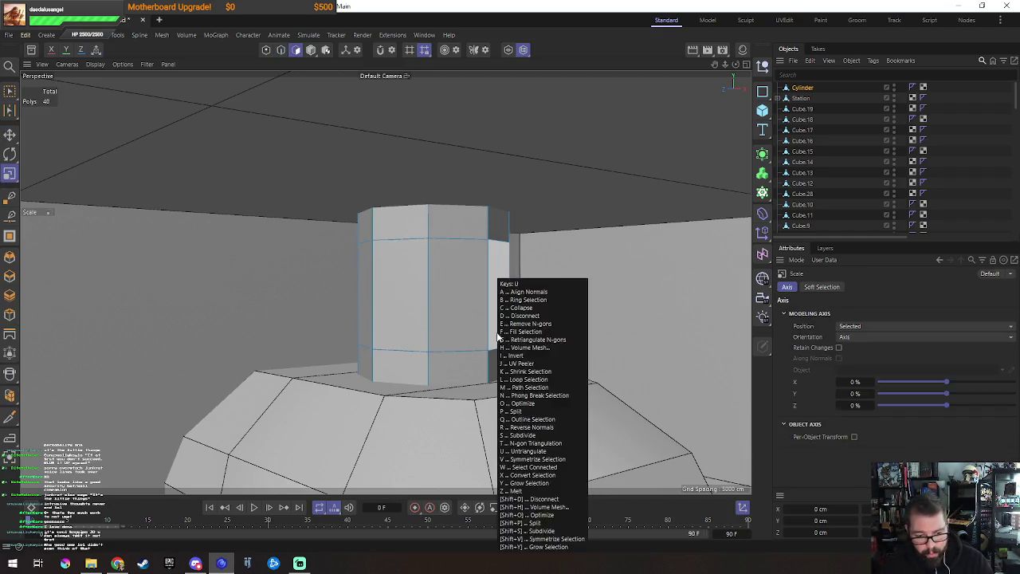
key(b)
click(498, 334)
mouse_move(572, 245)
alt+mouse_down()
mouse_move(524, 313)
mouse_move(537, 295)
alt+mouse_up()
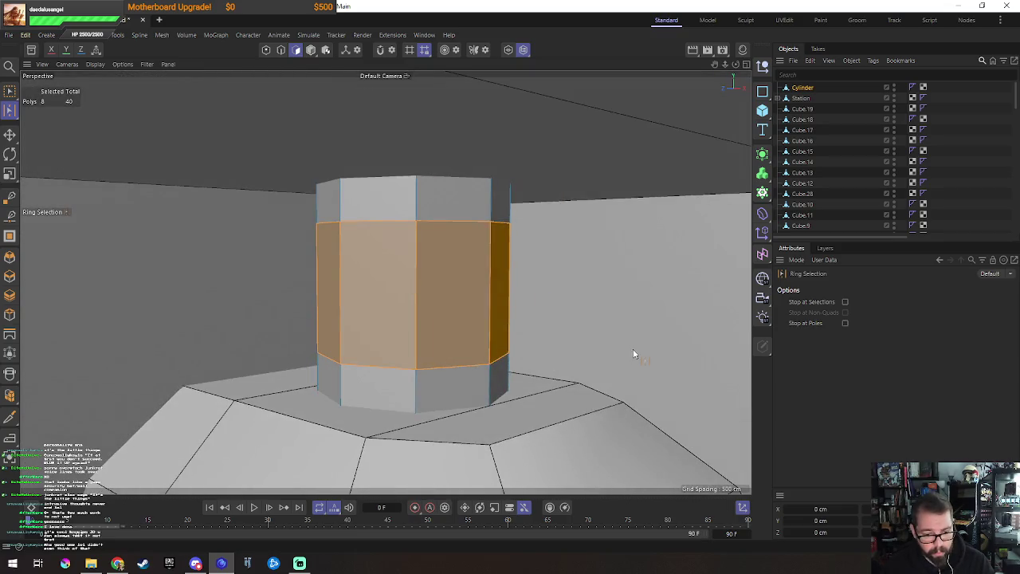
key(d)
drag(632, 353, 592, 352)
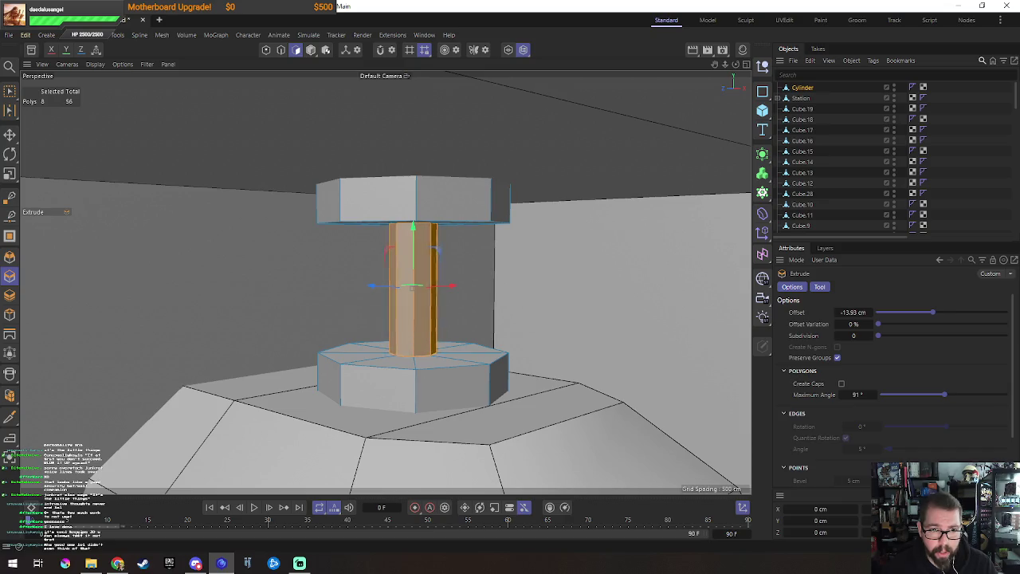
Step: Bring up the Split command for the extruded core band
key(e)
alt+drag(657, 297, 511, 304)
right_click(435, 320)
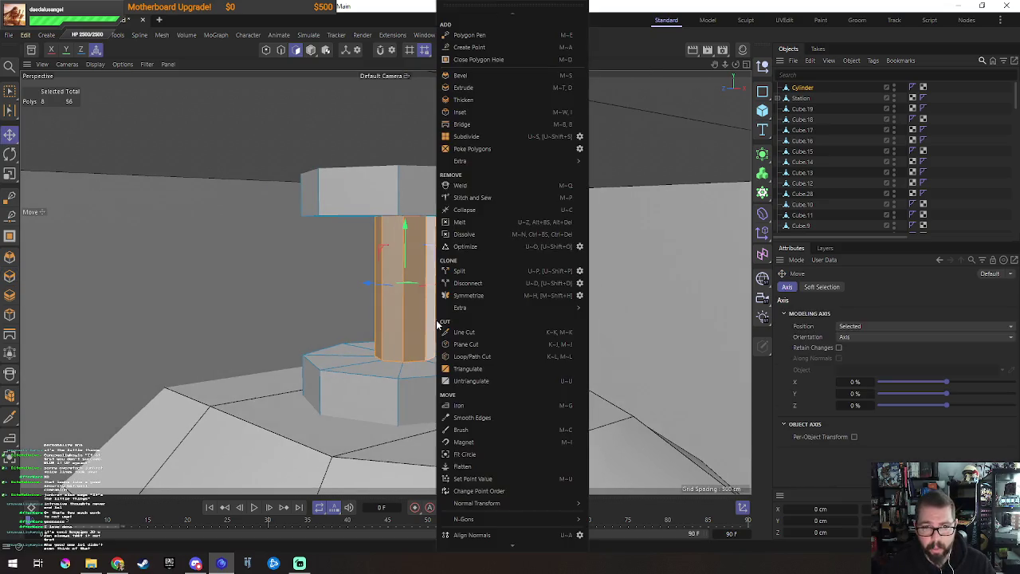
click(579, 270)
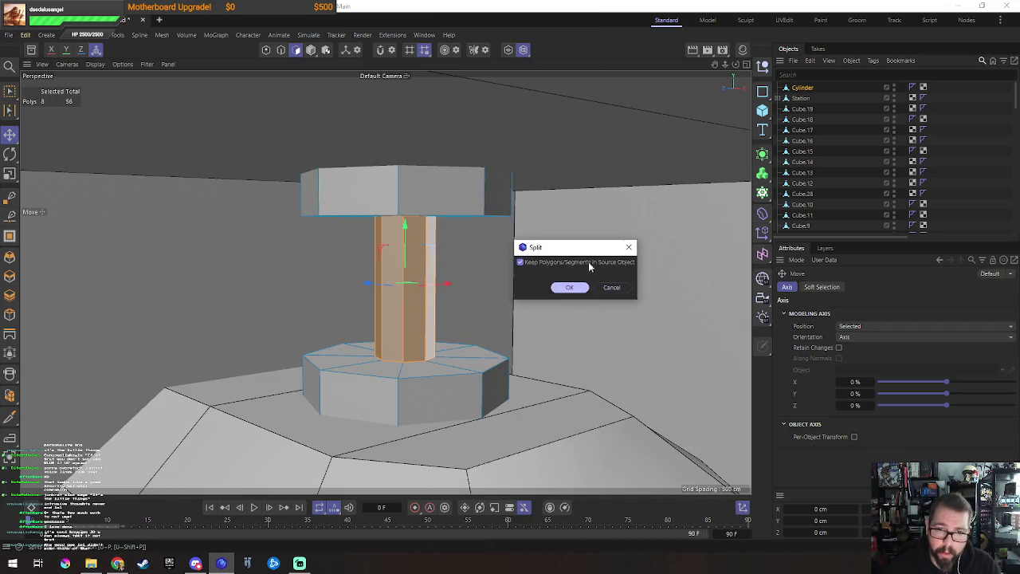
Step: Split the core off as Cylinder.1 and slide it out from the column
click(570, 287)
mouse_move(537, 310)
alt+mouse_down()
mouse_move(419, 323)
mouse_move(404, 312)
alt+mouse_up()
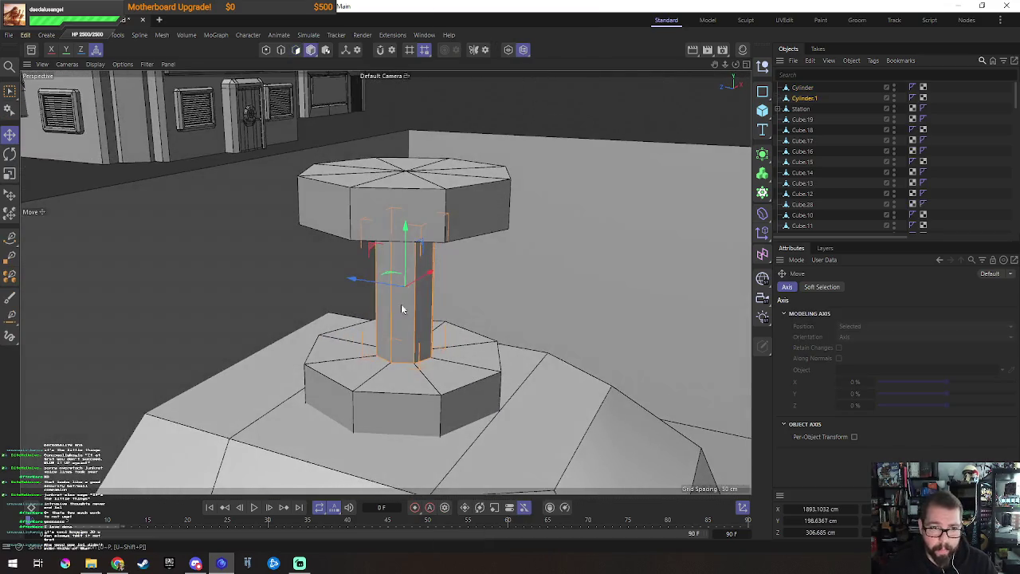
mouse_move(391, 277)
mouse_down()
mouse_move(431, 292)
mouse_move(131, 379)
mouse_up()
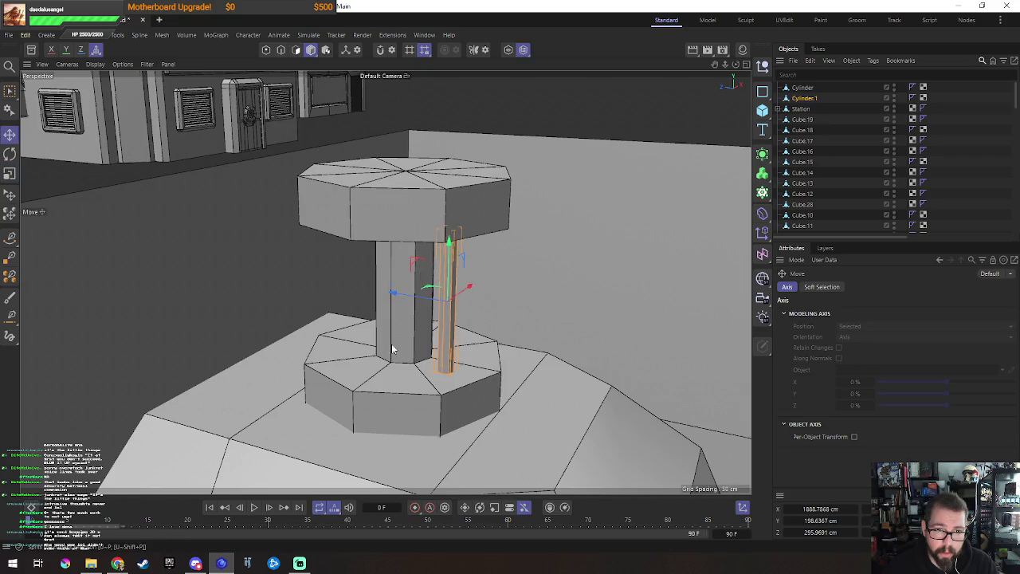
scroll(380, 353, up, 3)
Step: Position the rod and Ctrl-drag copies Cylinder.2 to Cylinder.4 around the column
mouse_move(485, 249)
mouse_down()
mouse_move(510, 254)
mouse_move(335, 349)
mouse_up()
mouse_move(286, 309)
ctrl+mouse_down()
mouse_move(481, 271)
mouse_move(251, 239)
mouse_move(221, 246)
mouse_move(347, 285)
mouse_move(319, 226)
ctrl+mouse_up()
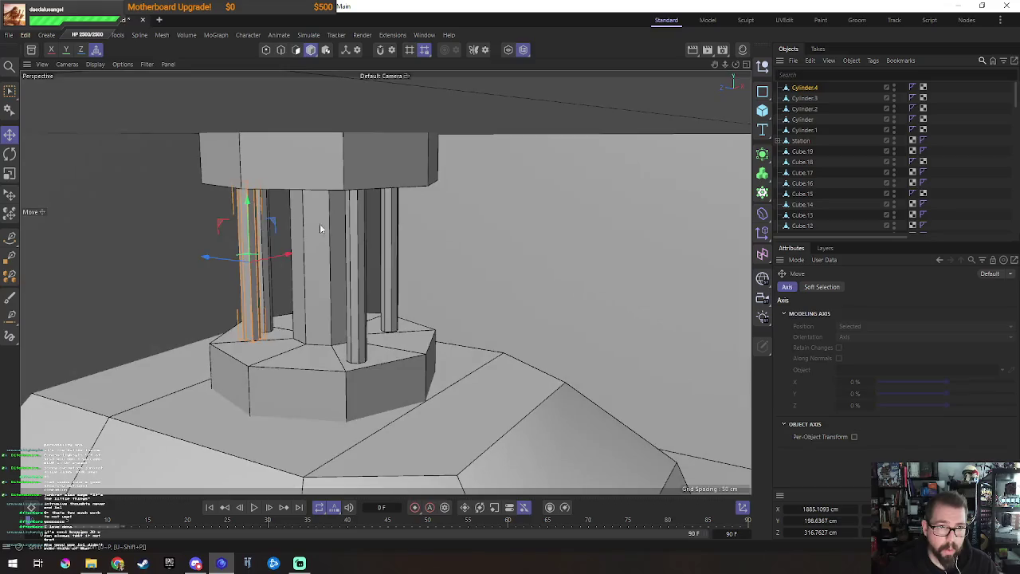
click(325, 165)
mouse_move(325, 165)
alt+mouse_down()
mouse_move(362, 231)
mouse_move(340, 203)
alt+mouse_up()
Step: Bevel the edge loops under the top cap and above the bottom cap
key(Return)
double_click(340, 204)
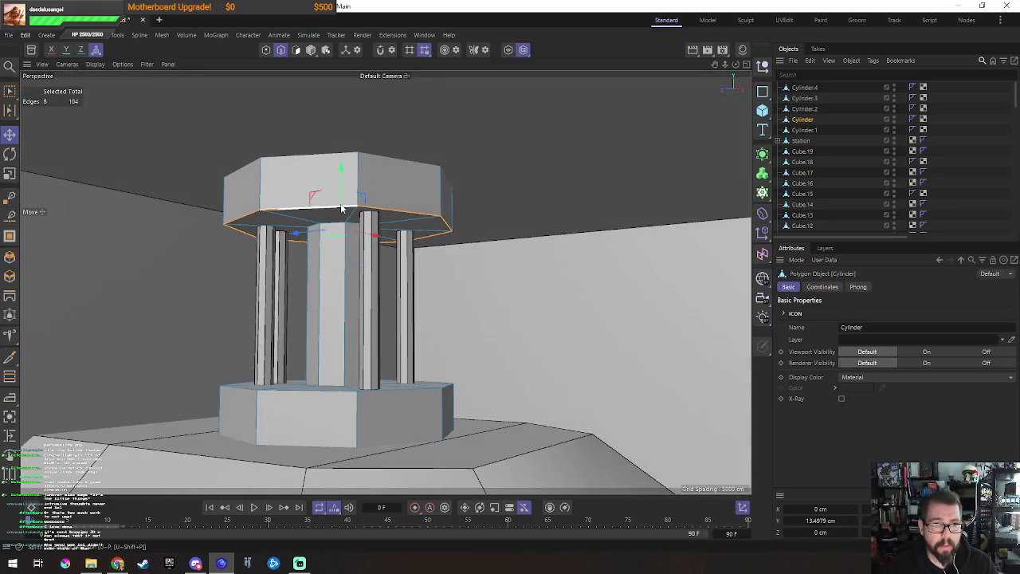
shift+double_click(398, 389)
mouse_move(398, 388)
alt+mouse_down()
mouse_move(537, 323)
mouse_move(530, 329)
alt+mouse_up()
key(m)
key(s)
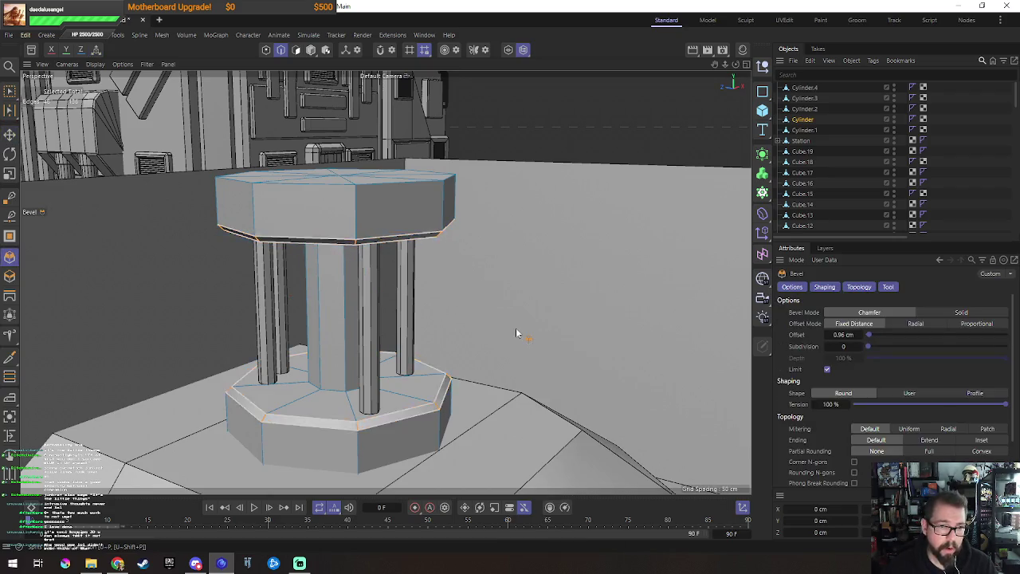
key(Return)
key(e)
alt+drag(458, 335, 356, 351)
Step: Ring-select the column's vertical edges and Edge Cut four loops, then select one loop
key(Return)
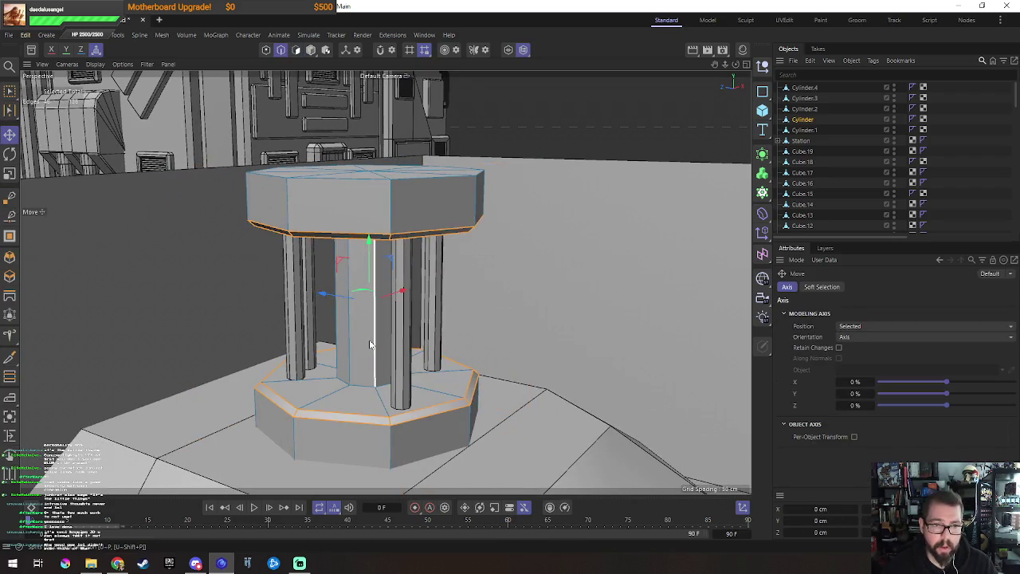
key(u)
key(b)
click(356, 368)
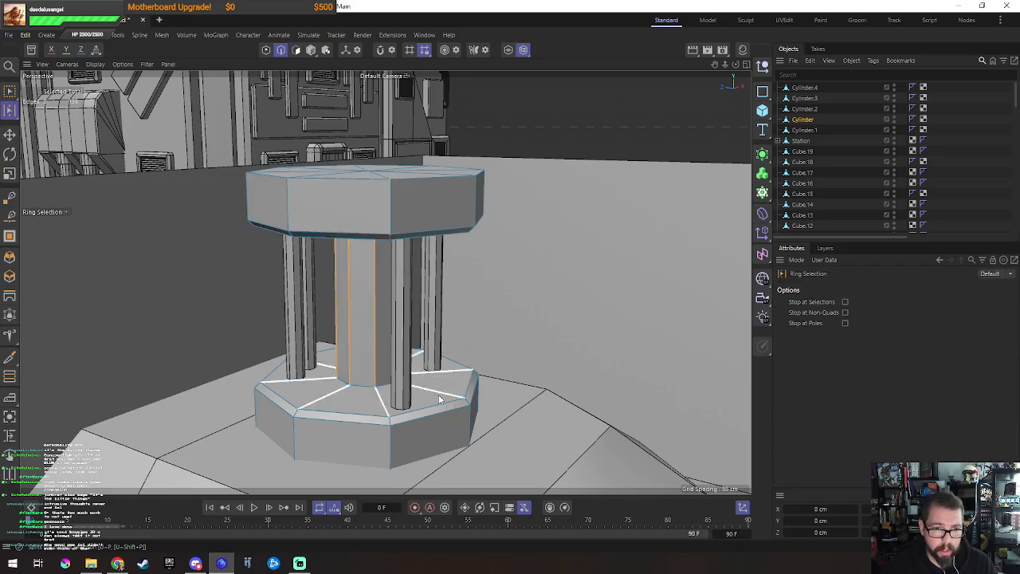
alt+drag(356, 368, 479, 372)
key(m)
key(f)
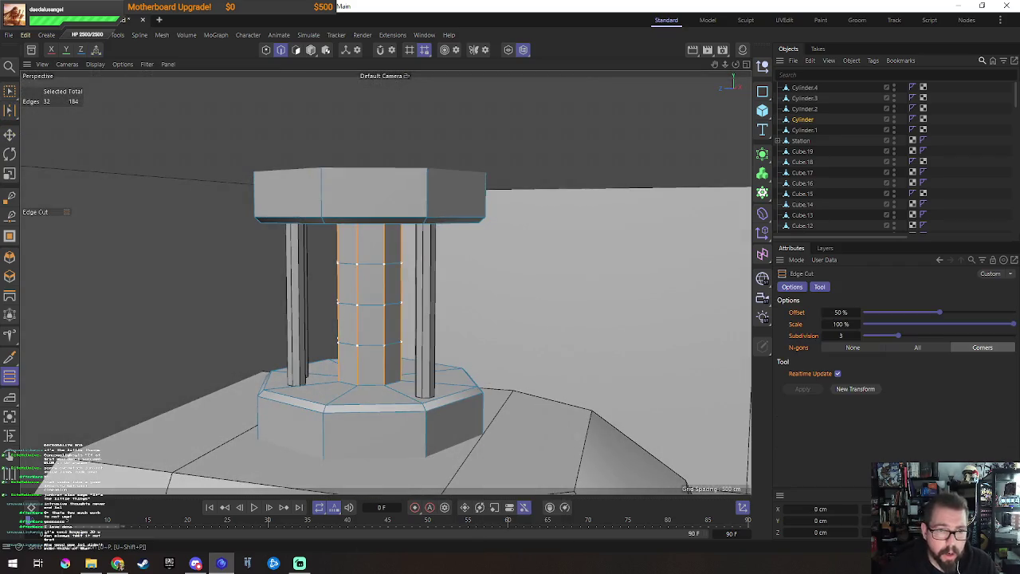
drag(897, 335, 914, 336)
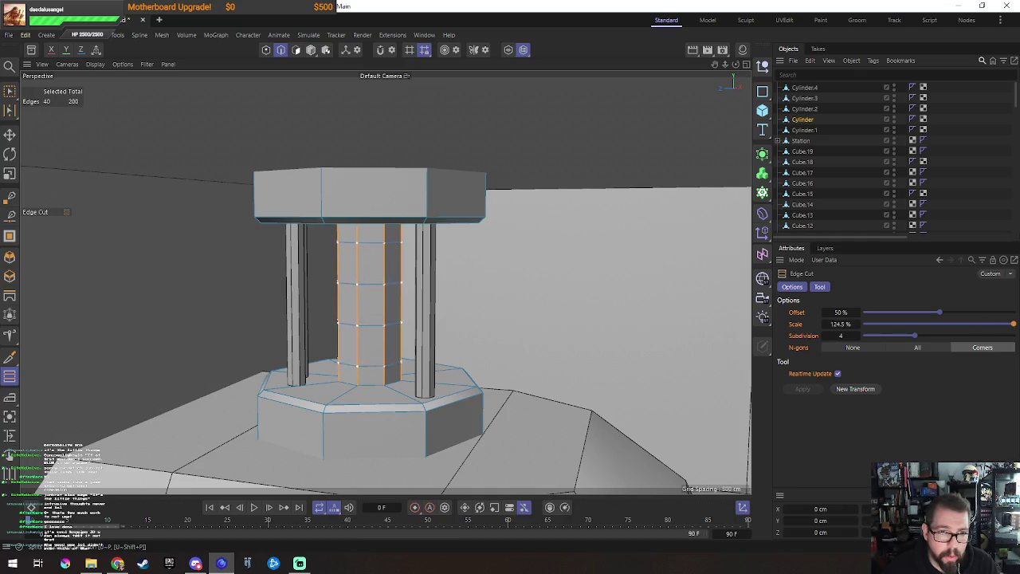
key(e)
double_click(376, 285)
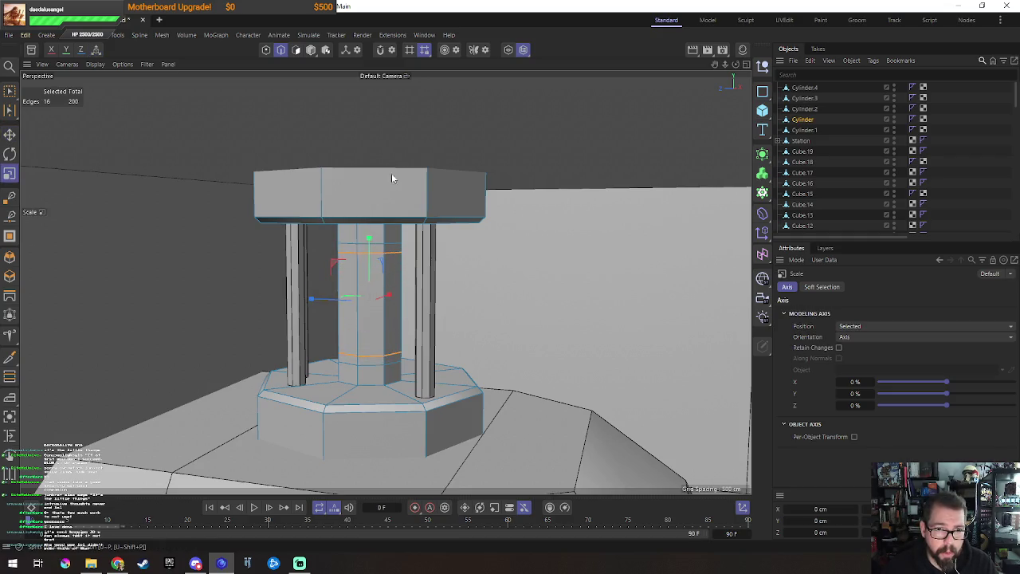
Step: Ring-select the column's top and bottom polygon bands
key(Return)
key(u)
click(411, 304)
click(411, 304)
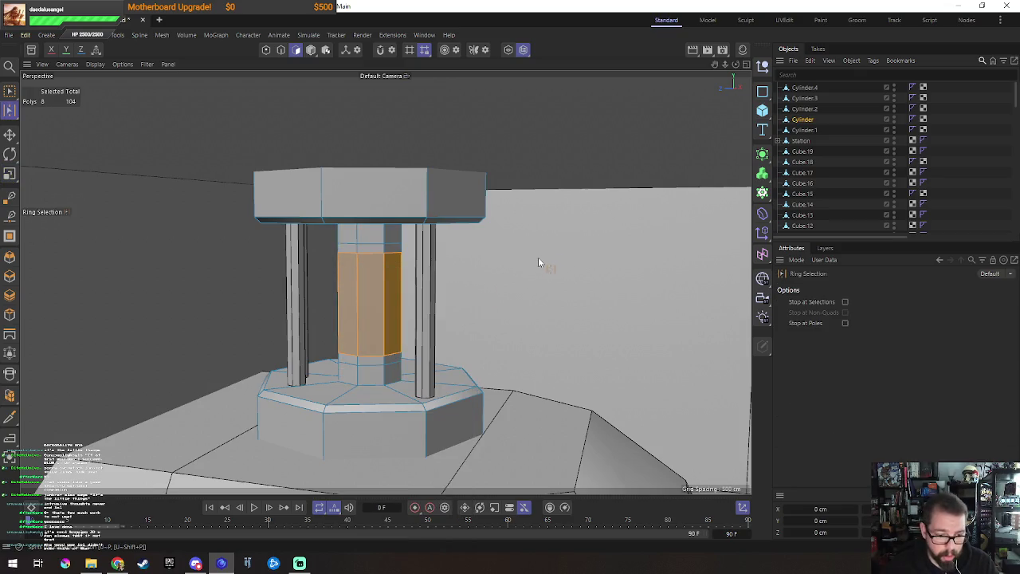
key(t)
key(u)
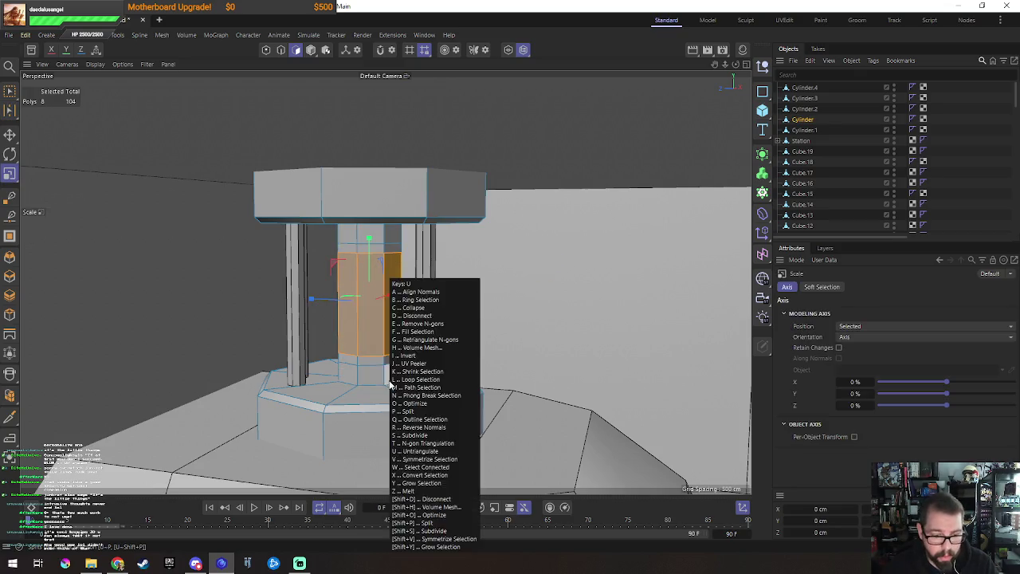
click(410, 323)
click(369, 373)
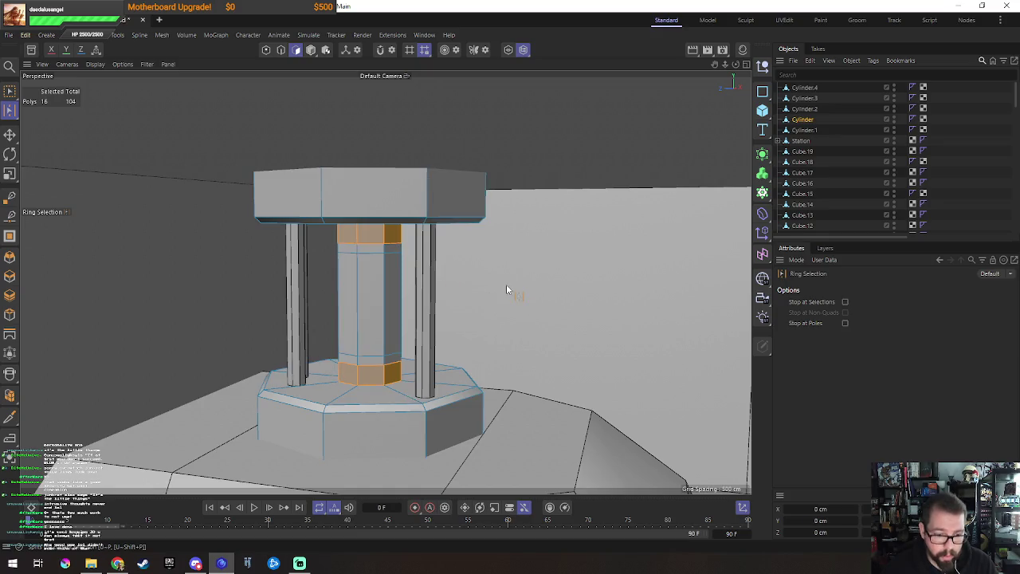
key(t)
Step: Scale the selected bands outward to about 125% and return to object mode
alt+drag(432, 291, 403, 310)
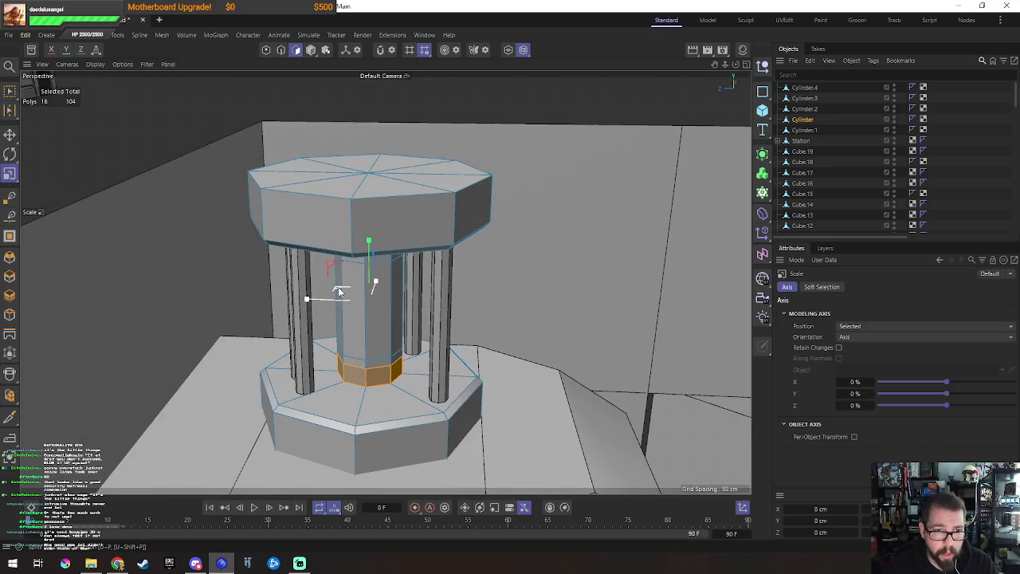
drag(338, 292, 423, 249)
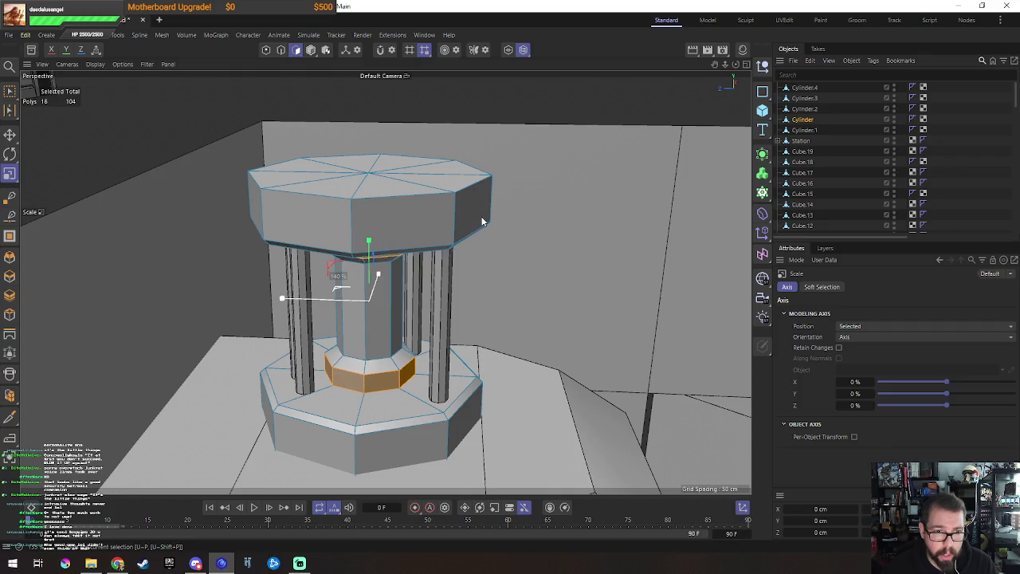
key(Return)
alt+drag(424, 363, 396, 264)
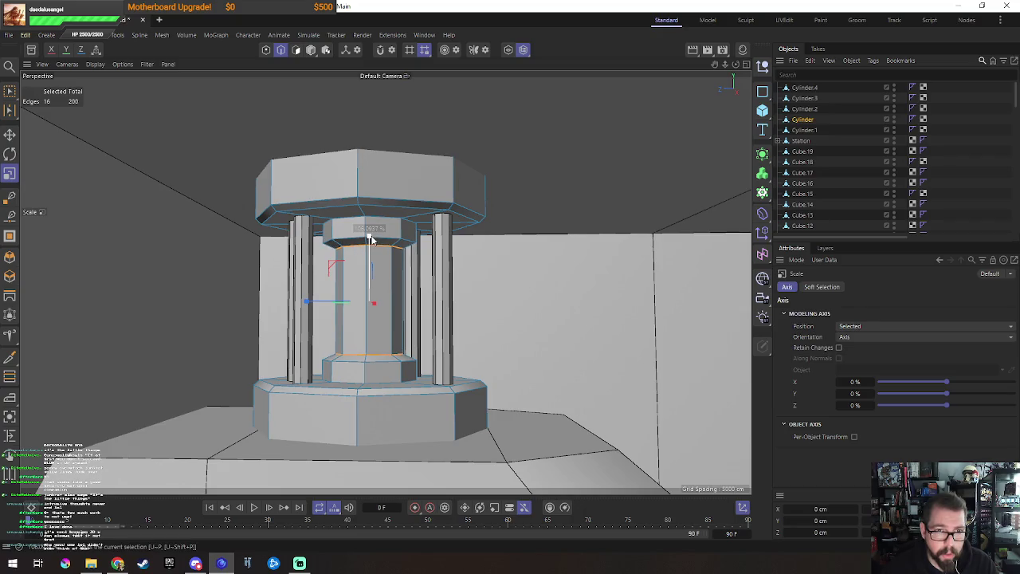
key(Return)
mouse_move(462, 347)
alt+mouse_down()
mouse_move(474, 380)
mouse_move(405, 330)
mouse_move(361, 255)
alt+mouse_up()
key(e)
scroll(474, 380, down, 5)
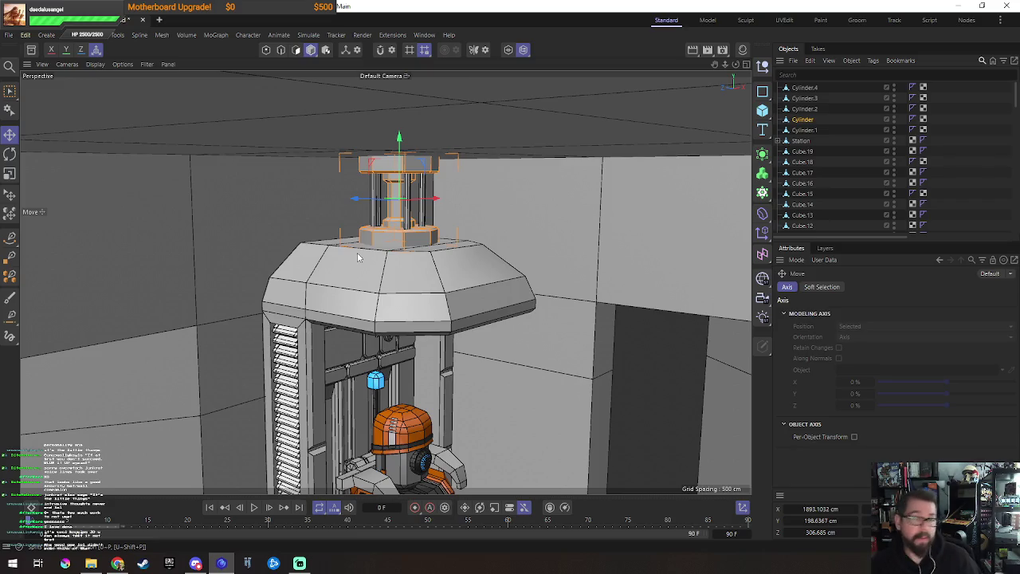
Step: Expand the Station hierarchy, select the Spline under Sweep.4 and enter point editing
mouse_move(460, 272)
alt+mouse_down()
mouse_move(448, 235)
mouse_move(424, 267)
alt+mouse_up()
click(427, 257)
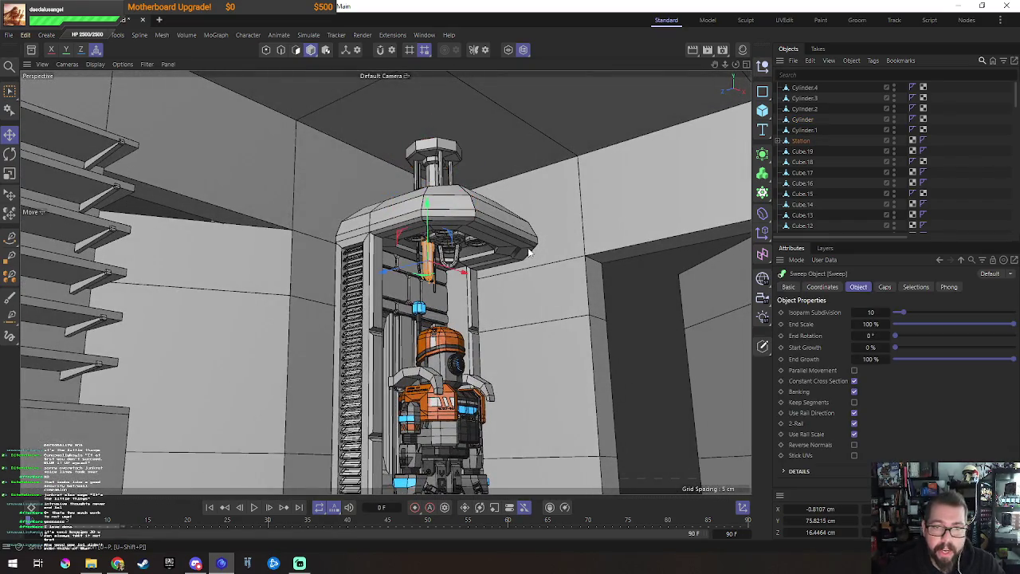
click(777, 141)
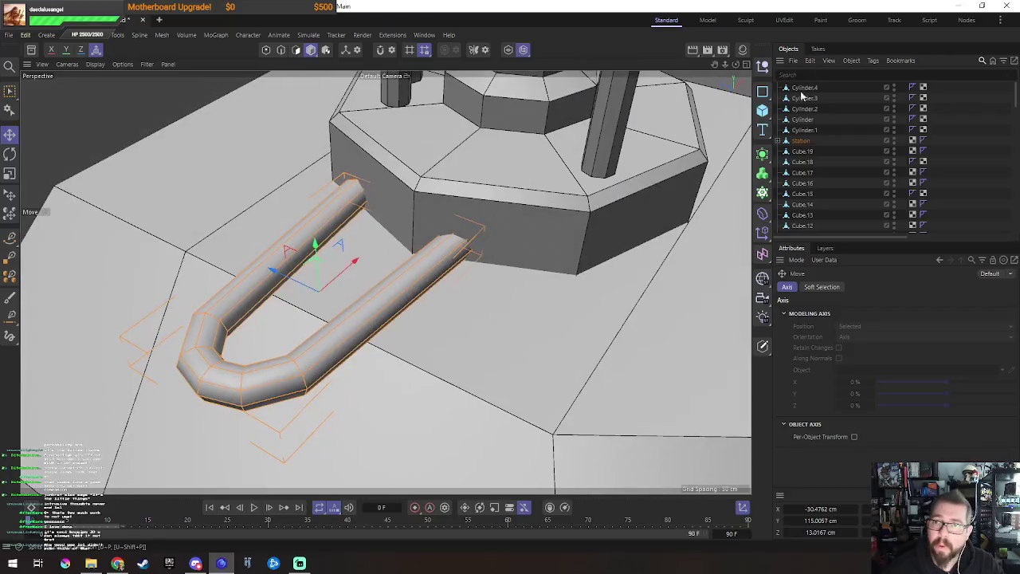
scroll(779, 136, down, 3)
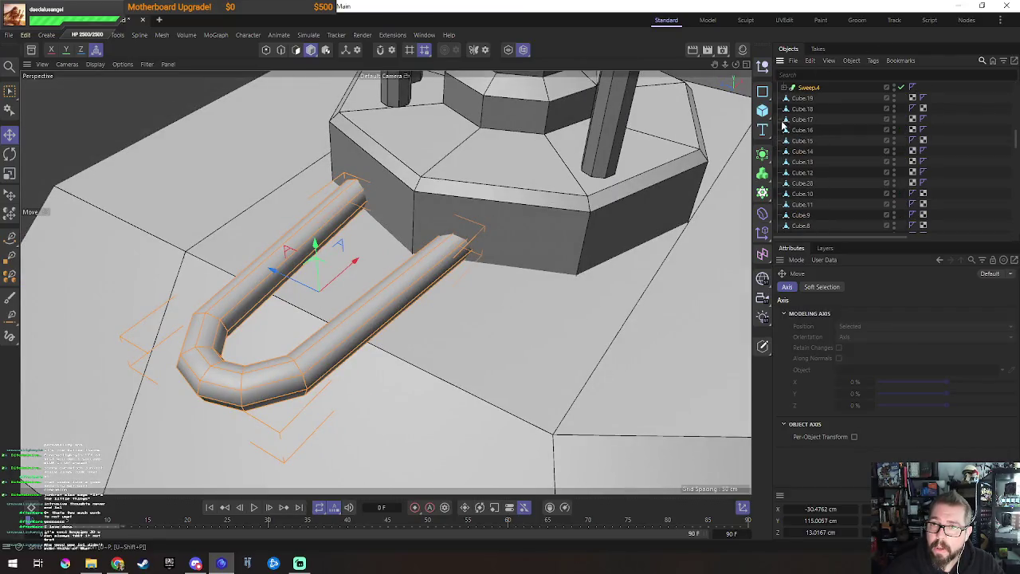
click(812, 109)
alt+drag(514, 282, 485, 321)
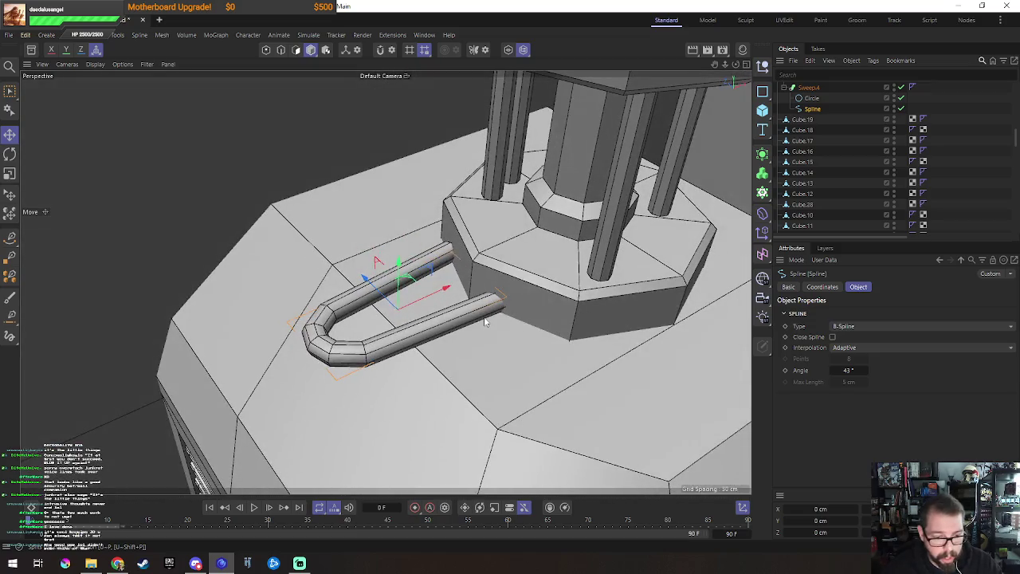
right_click(485, 321)
click(462, 342)
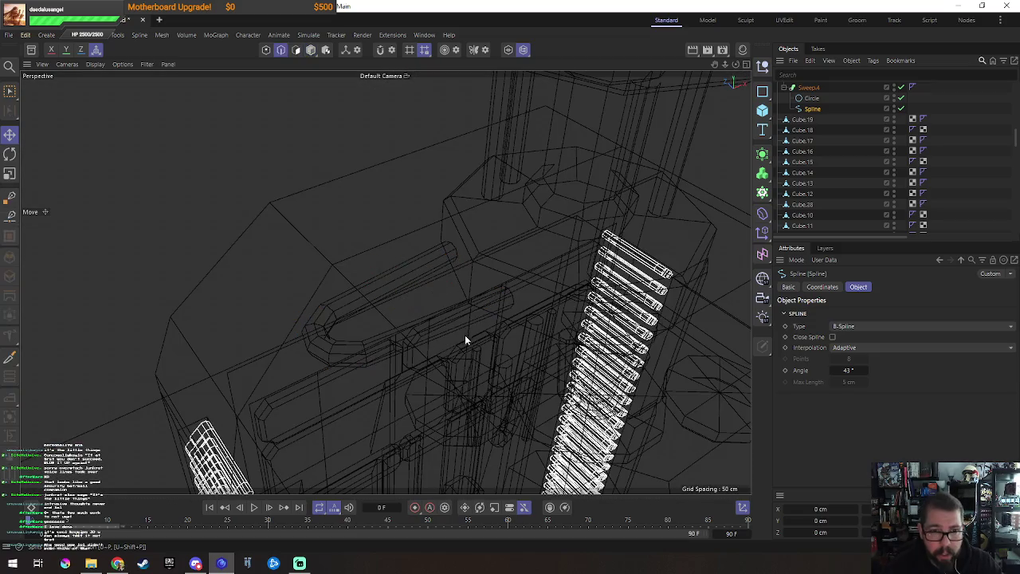
Step: Add two new points to the Sweep.4 pipe spline
click(455, 320)
mouse_move(455, 320)
alt+mouse_down()
mouse_move(473, 247)
mouse_move(449, 282)
alt+mouse_up()
click(472, 252)
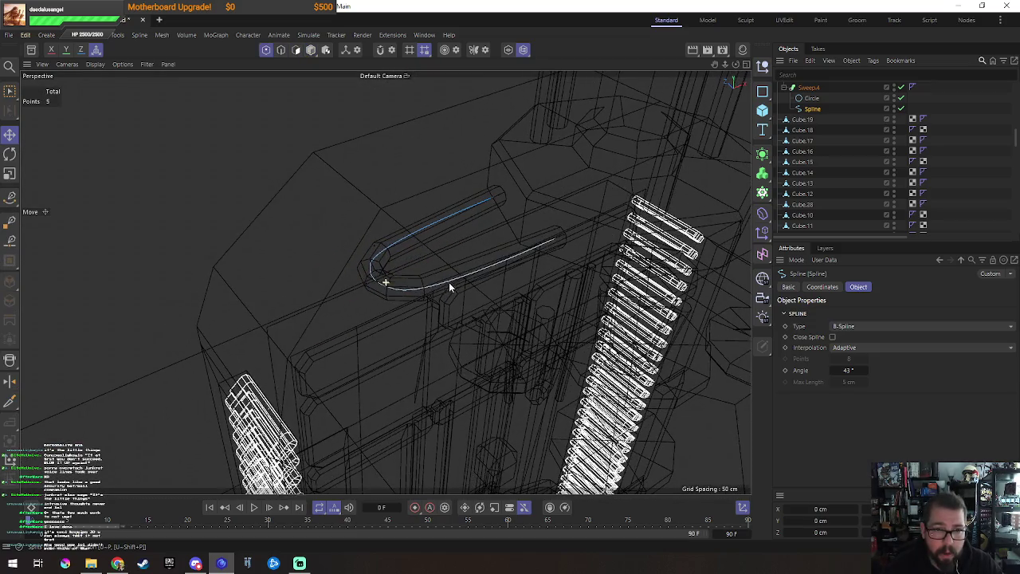
ctrl+click(477, 229)
ctrl+click(533, 248)
Step: Rectangle-select the pipe's end points near the collar
key(u)
key(b)
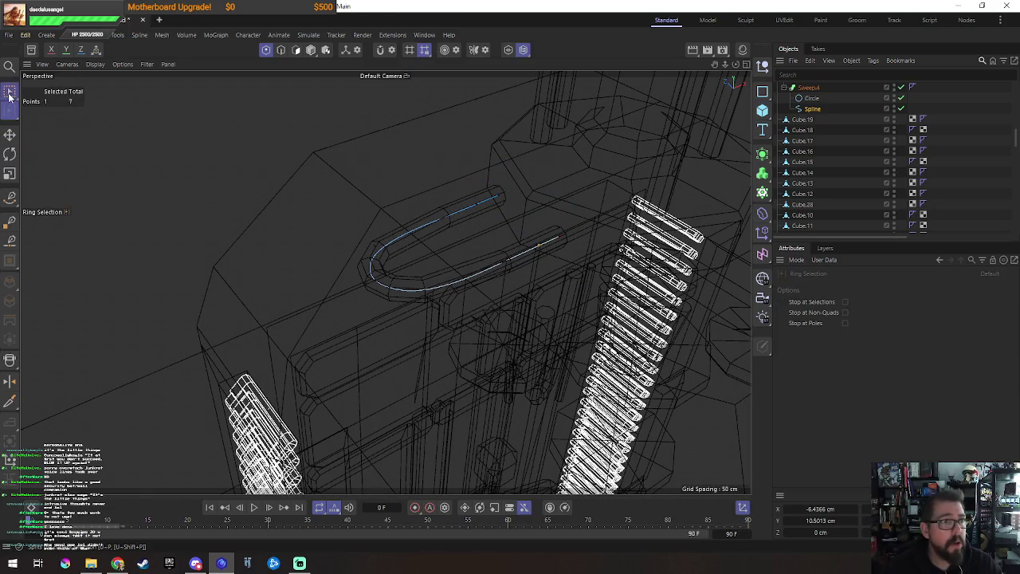
click(10, 93)
drag(514, 209, 613, 289)
mouse_move(567, 256)
alt+mouse_down()
mouse_move(532, 263)
mouse_move(578, 298)
alt+mouse_up()
Step: Rotate the selected pipe end and move it right and down
key(n)
key(b)
key(r)
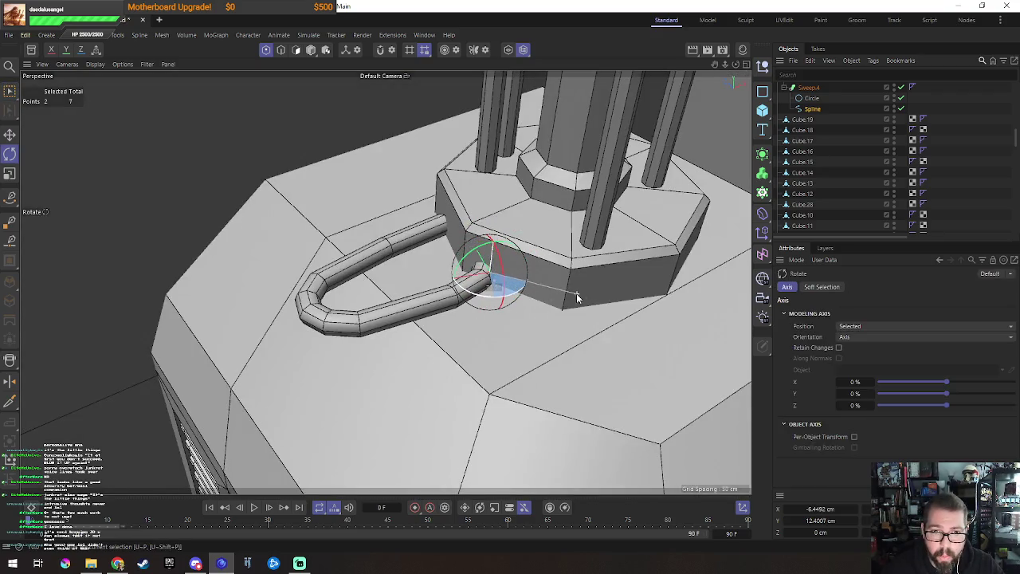
key(e)
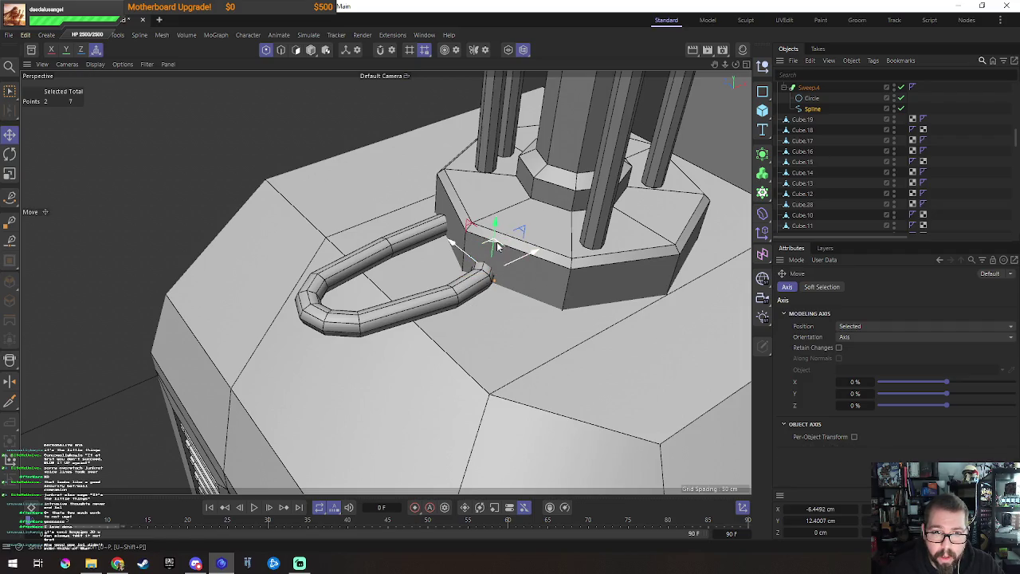
drag(497, 247, 561, 278)
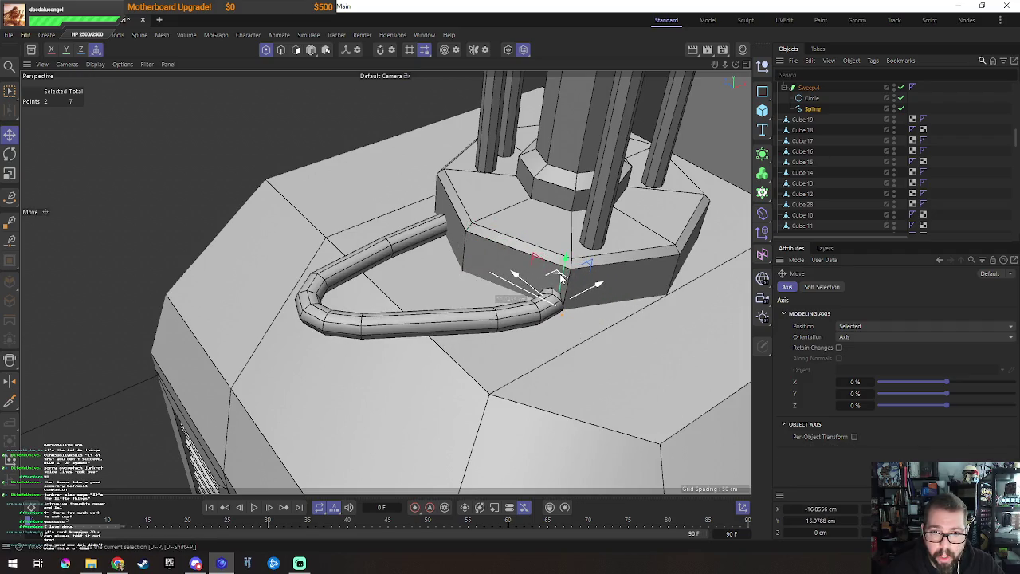
key(r)
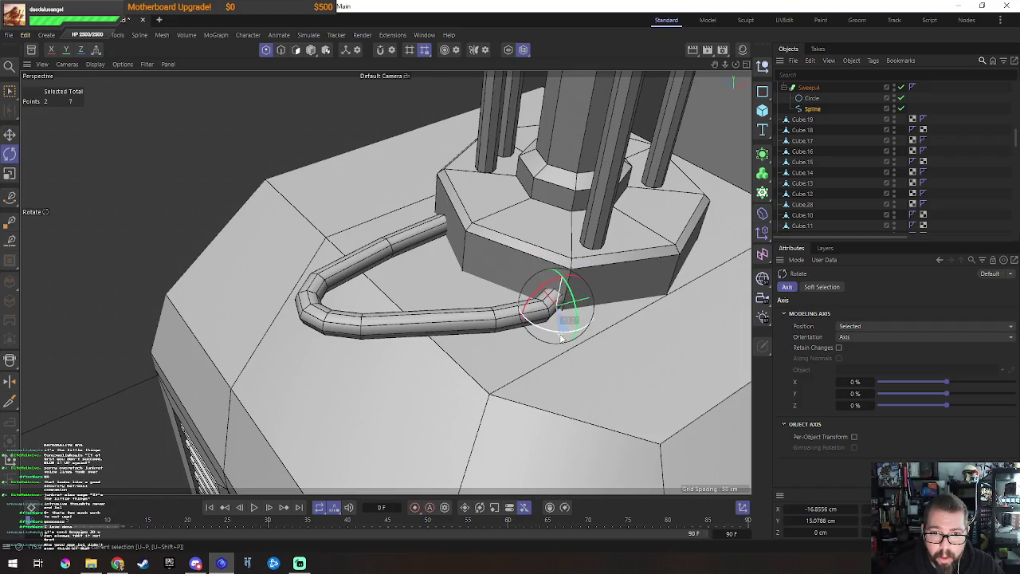
key(0)
Step: Pull the pipe ends down over the canopy edge and round out the bend
mouse_move(590, 306)
mouse_down()
mouse_move(580, 329)
mouse_move(543, 260)
mouse_move(434, 287)
mouse_move(478, 341)
mouse_move(410, 293)
mouse_move(434, 315)
mouse_move(413, 335)
mouse_up()
mouse_move(559, 316)
alt+mouse_down()
mouse_move(510, 317)
mouse_move(532, 319)
alt+mouse_up()
mouse_move(466, 351)
alt+mouse_down()
mouse_move(432, 295)
mouse_move(342, 352)
mouse_move(416, 359)
mouse_move(274, 330)
alt+mouse_up()
mouse_move(488, 285)
mouse_down()
mouse_move(425, 330)
mouse_move(510, 337)
mouse_move(227, 280)
mouse_move(369, 342)
mouse_move(400, 309)
mouse_up()
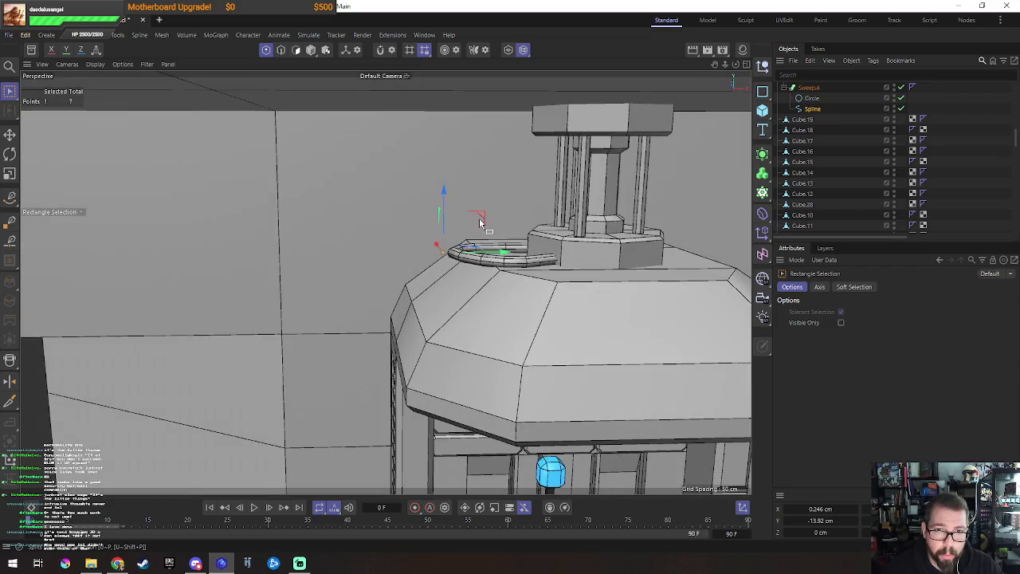
mouse_move(472, 217)
mouse_down()
mouse_move(396, 441)
mouse_move(483, 291)
mouse_move(514, 301)
mouse_up()
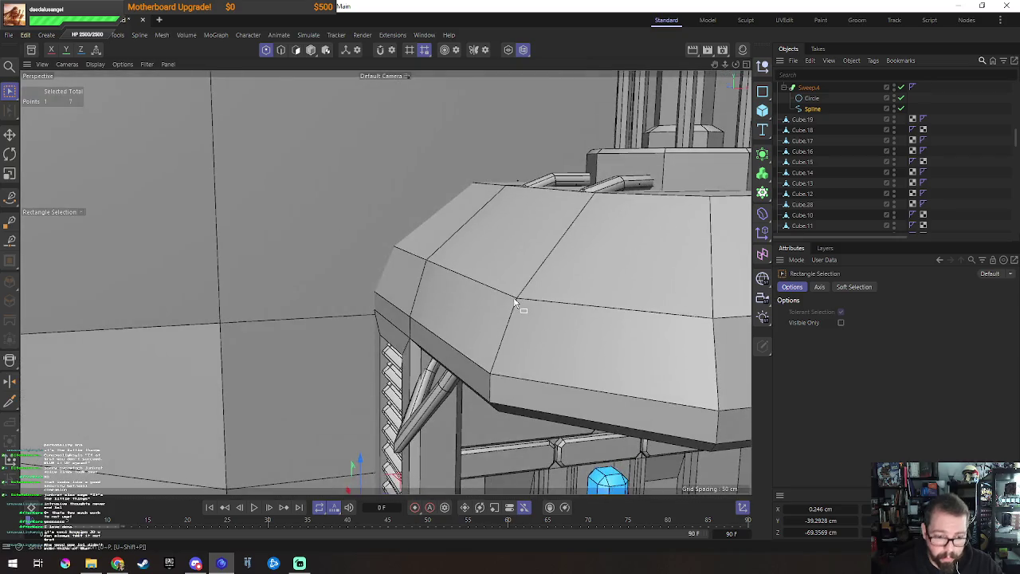
Step: Insert two new points on the pipe spline using wireframe view
key(n)
key(g)
key(e)
ctrl+click(491, 311)
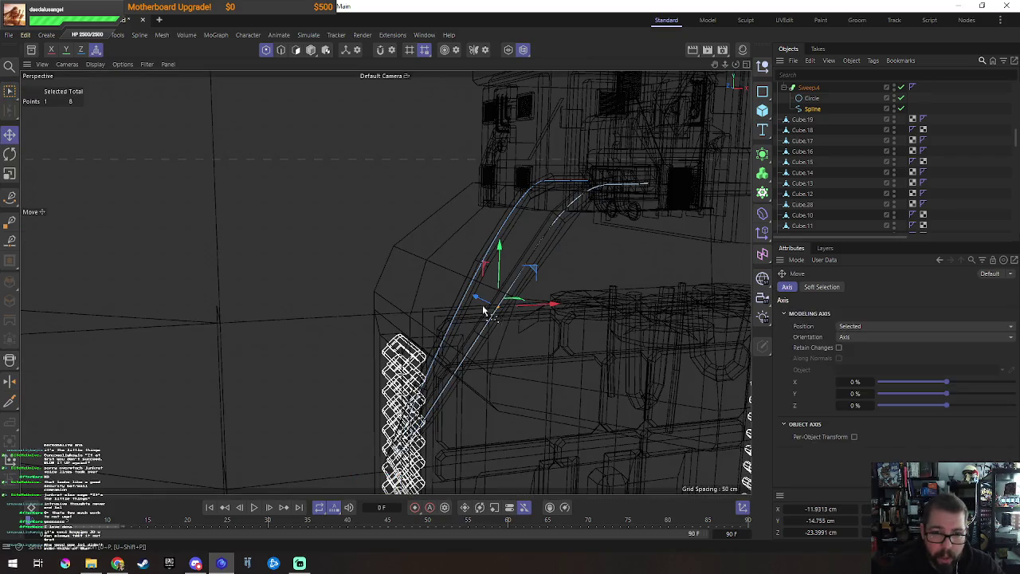
ctrl+click(470, 283)
key(0)
mouse_move(454, 277)
alt+mouse_down()
mouse_move(505, 326)
mouse_move(456, 242)
mouse_move(432, 335)
mouse_move(394, 237)
mouse_move(388, 259)
mouse_move(455, 353)
mouse_move(474, 239)
mouse_move(337, 357)
alt+mouse_up()
key(n)
key(b)
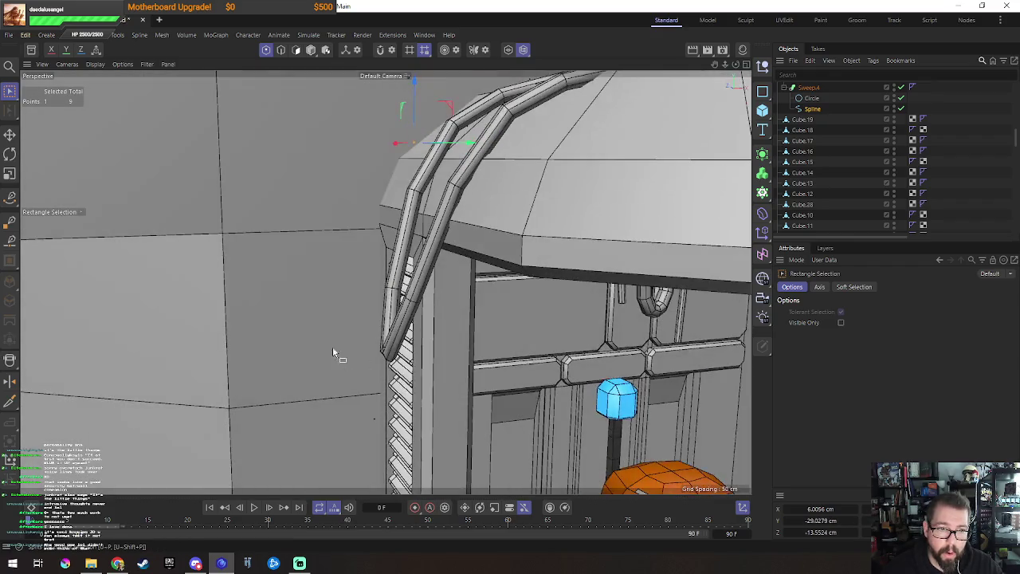
Step: Raise the pipe spline points above the canopy, then shift them up and right
mouse_move(416, 432)
alt+mouse_down()
mouse_move(484, 412)
mouse_move(405, 376)
mouse_move(460, 336)
alt+mouse_up()
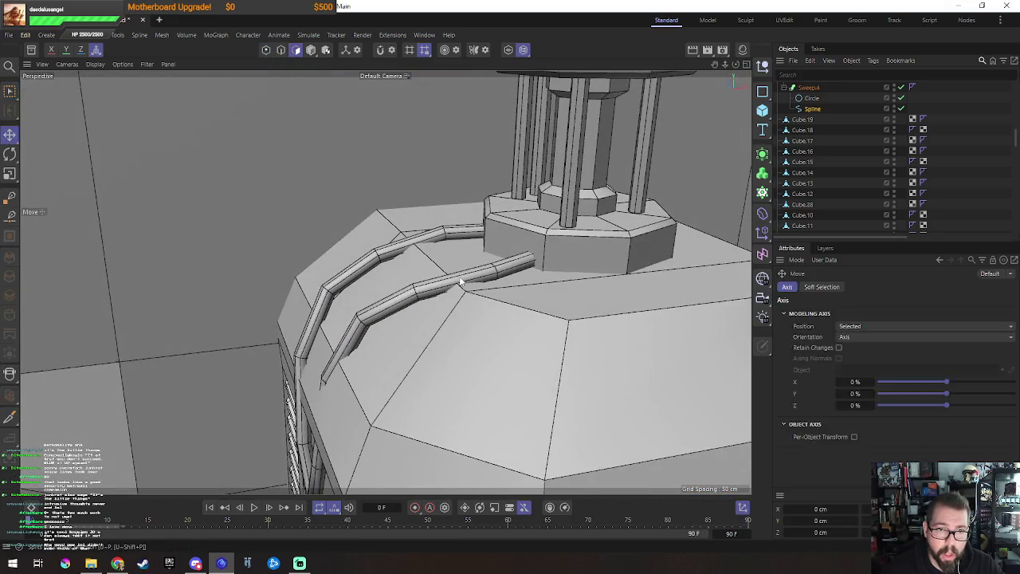
key(Return)
alt+drag(464, 310, 458, 299)
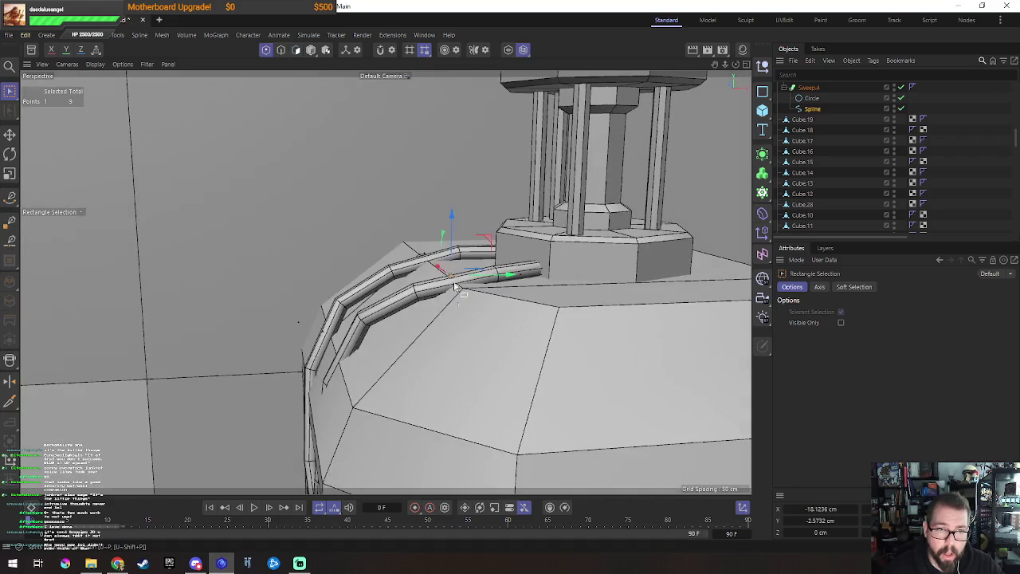
drag(452, 250, 453, 237)
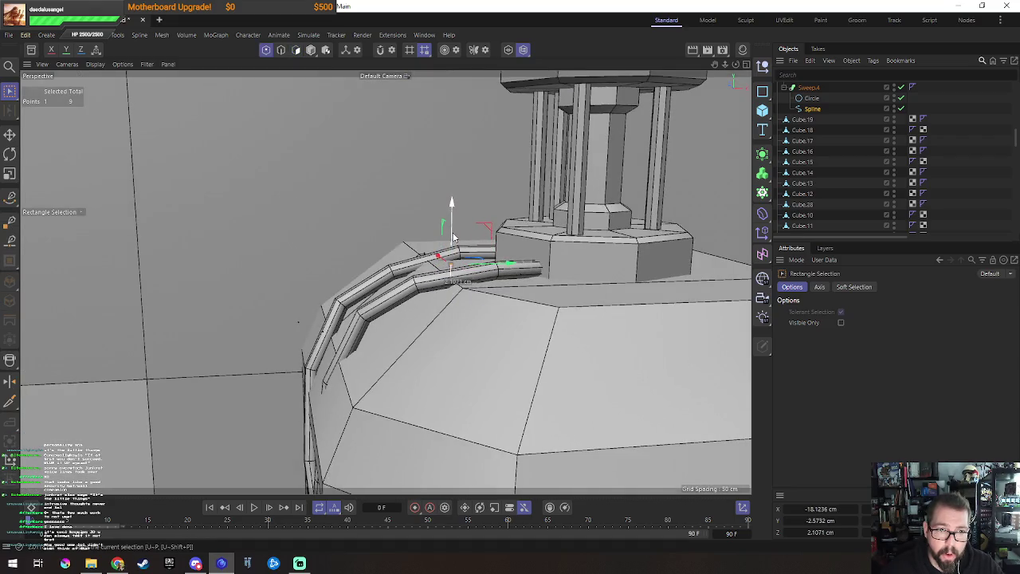
drag(424, 215, 424, 206)
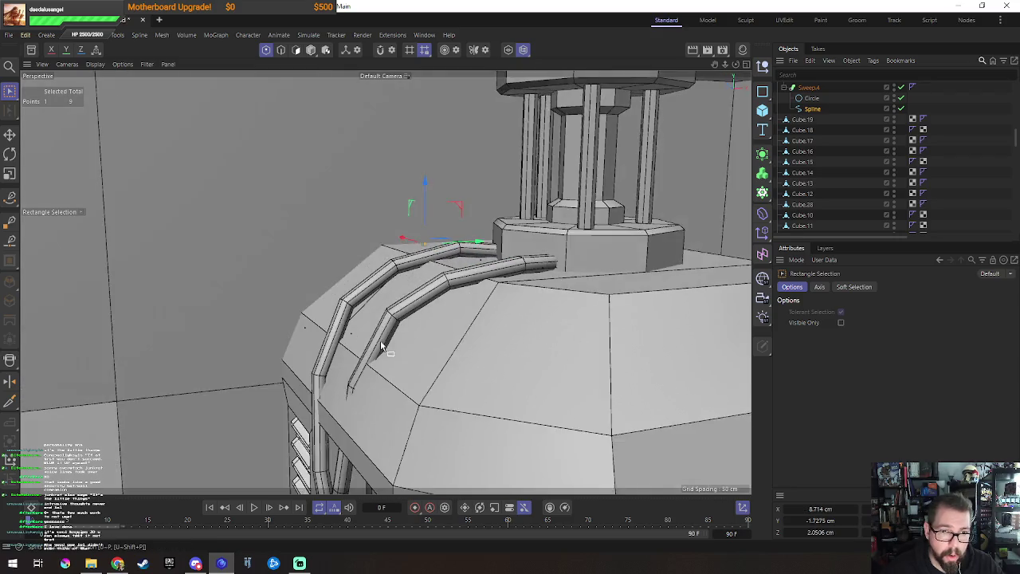
mouse_move(380, 339)
alt+mouse_down()
mouse_move(415, 277)
mouse_move(318, 216)
mouse_move(384, 249)
alt+mouse_up()
mouse_move(406, 207)
mouse_down()
mouse_move(466, 175)
mouse_move(484, 291)
mouse_up()
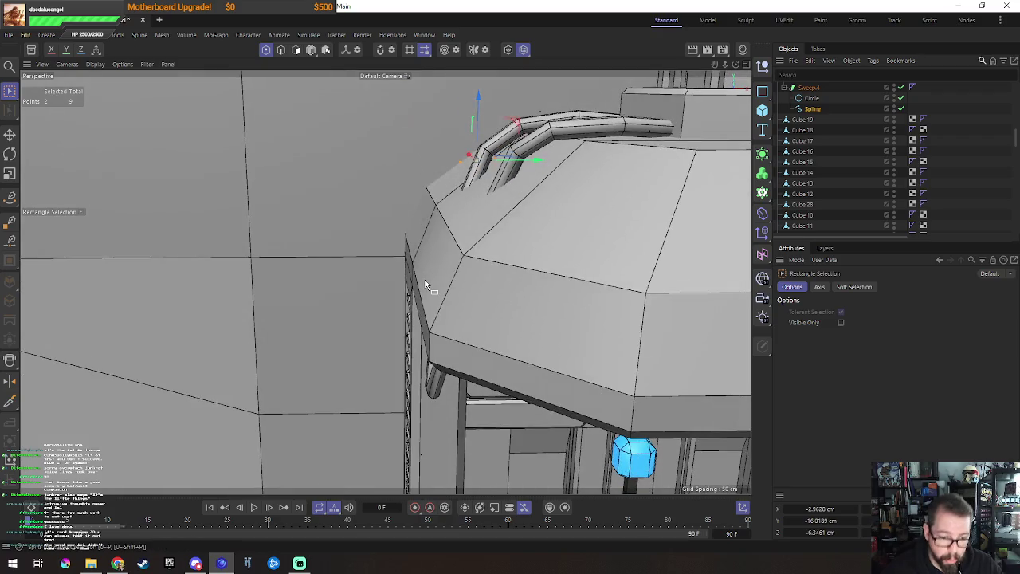
Step: Box-select two spline points and move them left along X over the canopy's front edge
key(n)
key(g)
key(e)
click(484, 291)
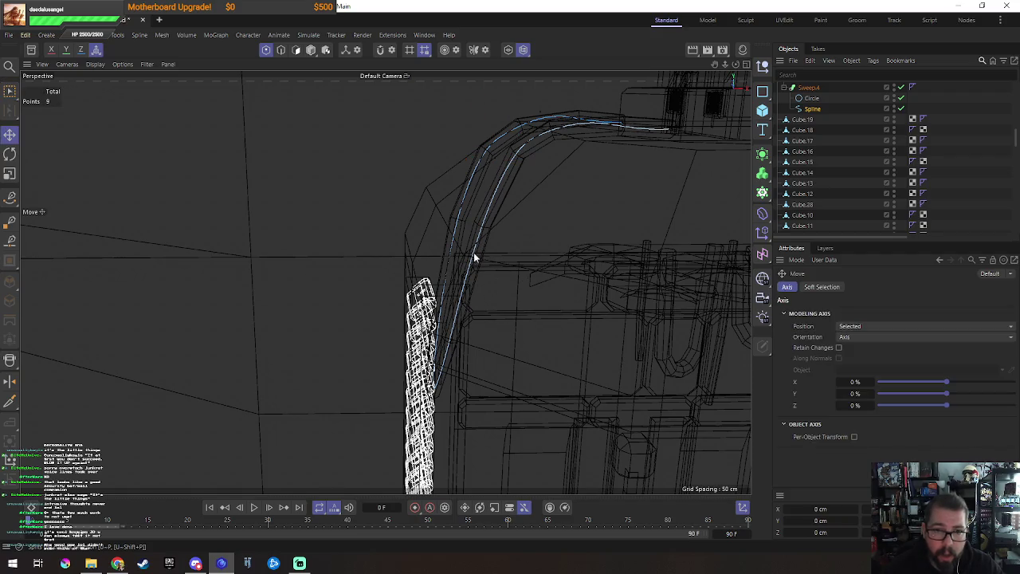
click(449, 253)
key(0)
drag(434, 240, 524, 294)
key(n)
key(b)
mouse_move(510, 260)
mouse_down()
mouse_move(417, 294)
mouse_move(478, 271)
mouse_move(498, 301)
mouse_up()
click(437, 297)
Step: Move rail points along X to straighten the right rail
drag(377, 274, 412, 274)
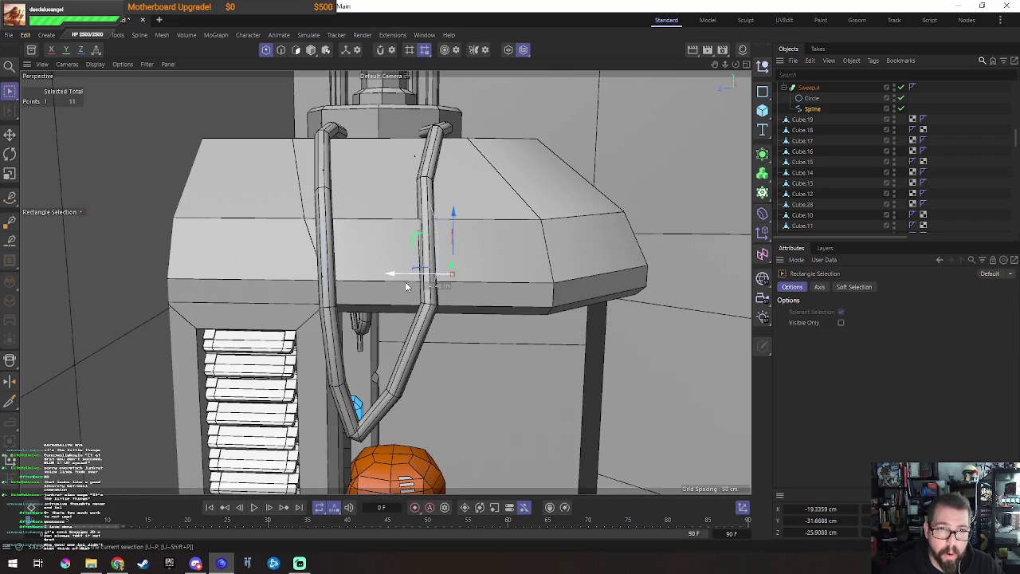
mouse_move(485, 160)
alt+mouse_down()
mouse_move(377, 236)
mouse_move(379, 260)
mouse_move(403, 271)
mouse_move(347, 337)
mouse_move(342, 358)
mouse_move(672, 363)
mouse_move(494, 287)
mouse_move(408, 268)
mouse_move(377, 272)
mouse_move(379, 285)
alt+mouse_up()
click(464, 296)
mouse_move(452, 403)
alt+mouse_down()
mouse_move(430, 266)
mouse_move(401, 274)
mouse_move(548, 310)
mouse_move(477, 308)
mouse_move(384, 282)
mouse_move(551, 289)
mouse_move(504, 349)
alt+mouse_up()
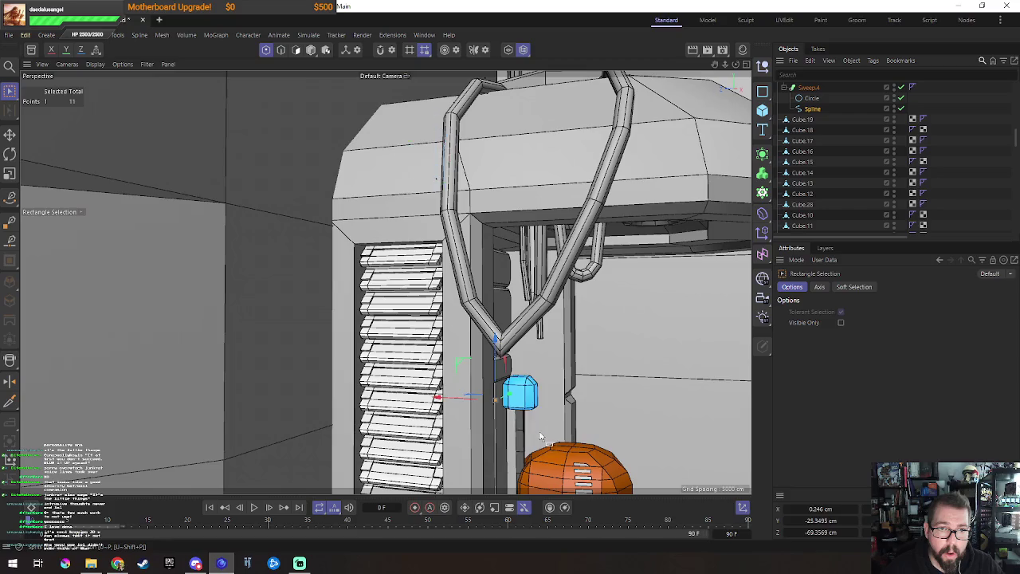
Step: Add a twelfth point to the spline and slide it right
alt+drag(541, 437, 524, 371)
key(e)
key(n)
key(g)
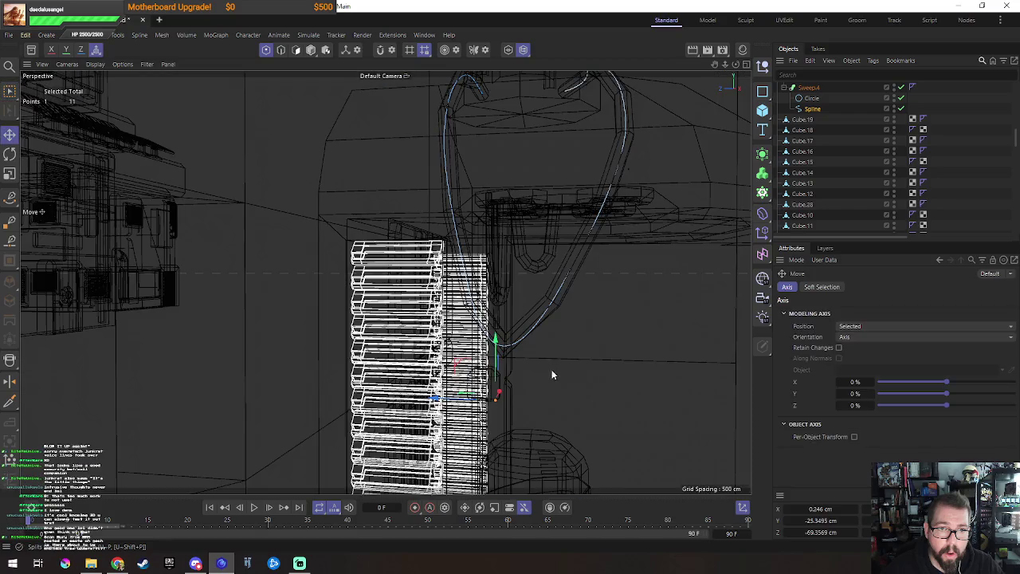
ctrl+click(536, 324)
key(0)
drag(519, 309, 562, 347)
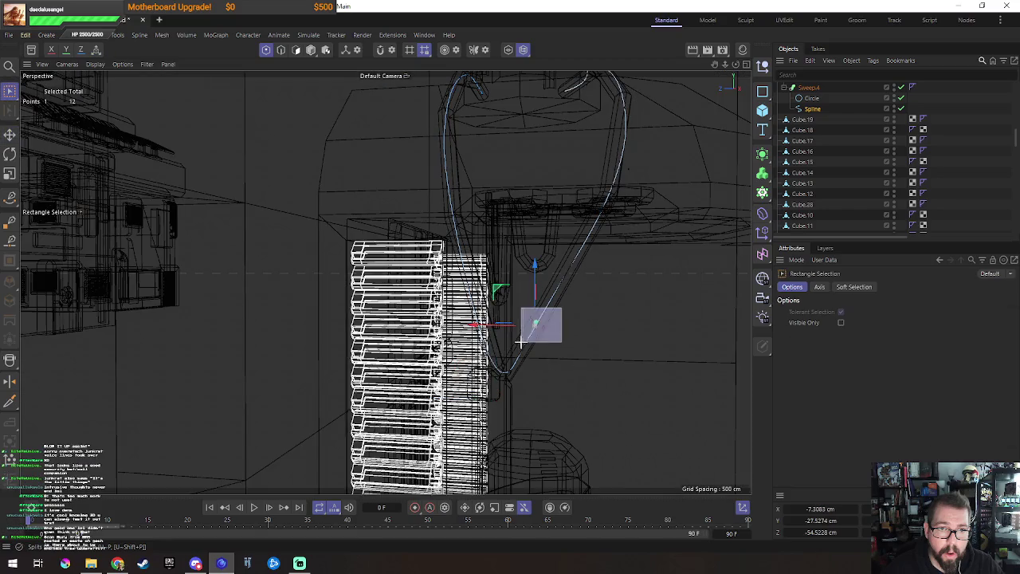
key(n)
key(b)
drag(494, 325, 557, 286)
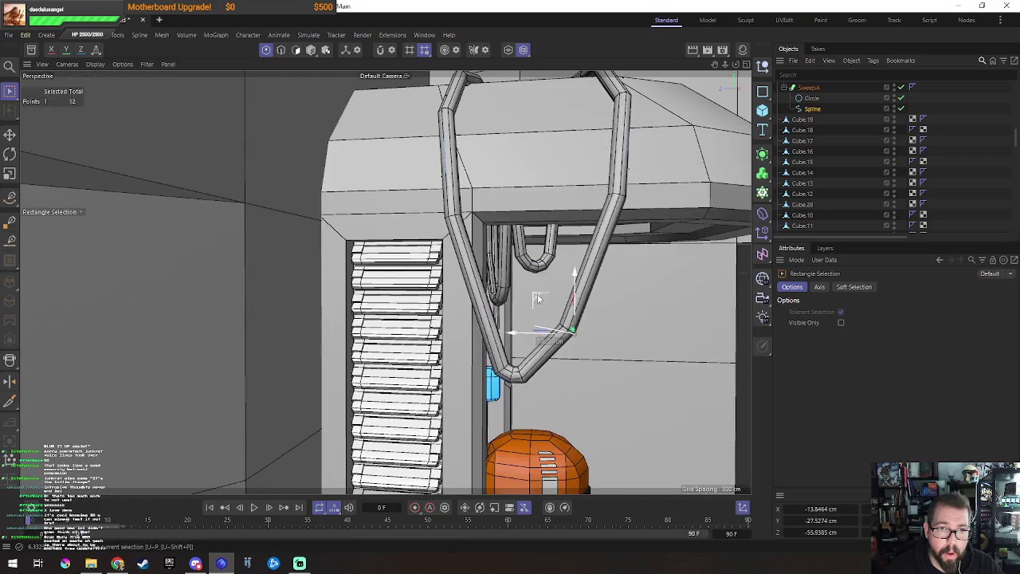
Step: Raise the point near the blue light and shift it along X and Y to reshape the loop
drag(549, 360, 456, 435)
mouse_move(462, 365)
mouse_down()
mouse_move(505, 296)
mouse_move(410, 199)
mouse_up()
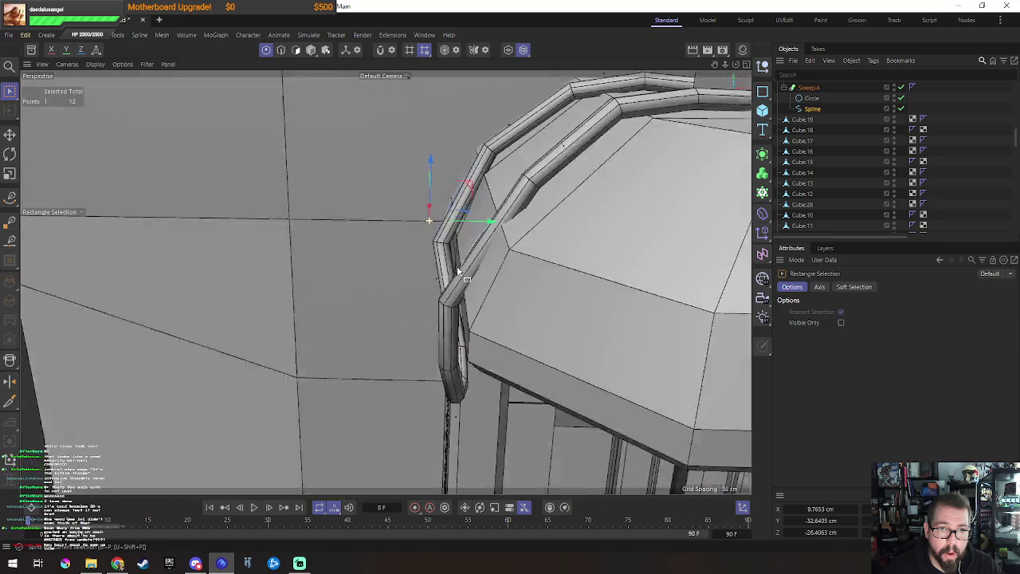
mouse_move(458, 273)
alt+mouse_down()
mouse_move(489, 221)
mouse_move(505, 237)
alt+mouse_up()
mouse_move(439, 295)
alt+mouse_down()
mouse_move(501, 278)
mouse_move(538, 296)
mouse_move(420, 358)
mouse_move(424, 237)
mouse_move(383, 267)
mouse_move(434, 294)
mouse_move(403, 231)
mouse_move(413, 211)
alt+mouse_up()
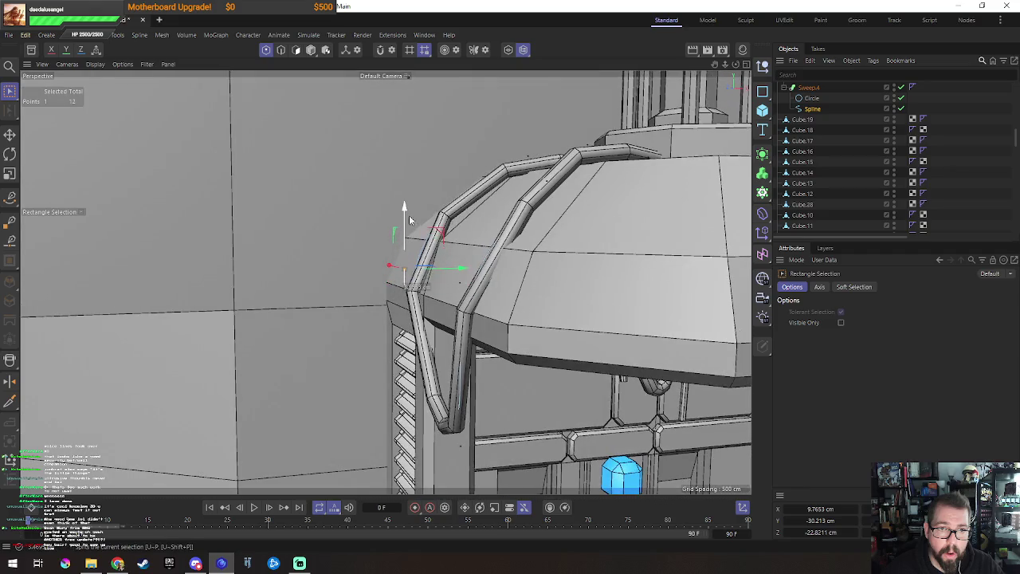
Step: Nudge the selected rail point and move it vertically for a smoother bend
scroll(552, 294, up, 2)
scroll(552, 294, down, 2)
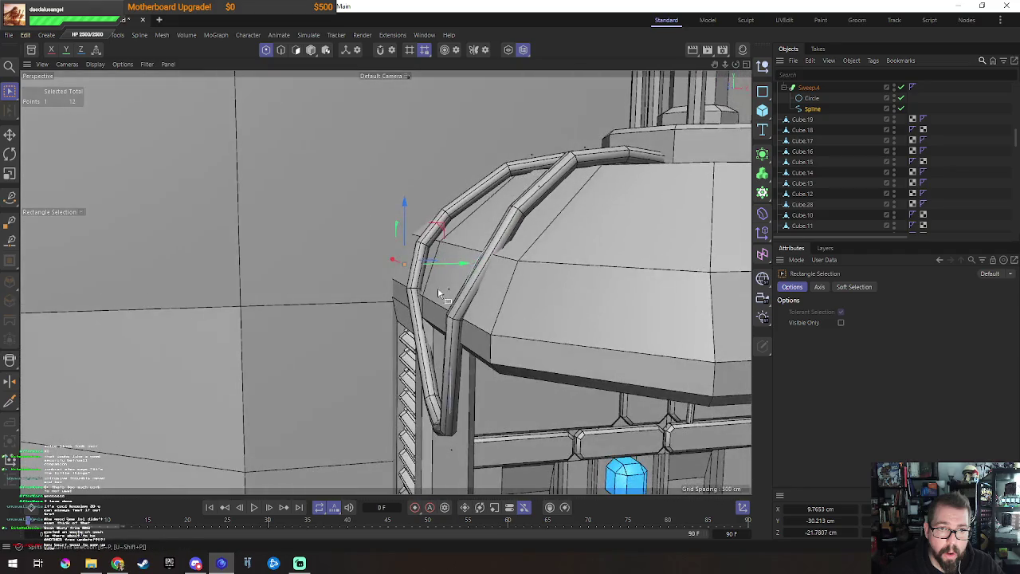
mouse_move(551, 294)
alt+mouse_down()
mouse_move(641, 314)
mouse_move(357, 281)
mouse_move(394, 289)
alt+mouse_up()
mouse_move(500, 319)
alt+mouse_down()
mouse_move(472, 327)
mouse_move(454, 407)
mouse_move(484, 404)
alt+mouse_up()
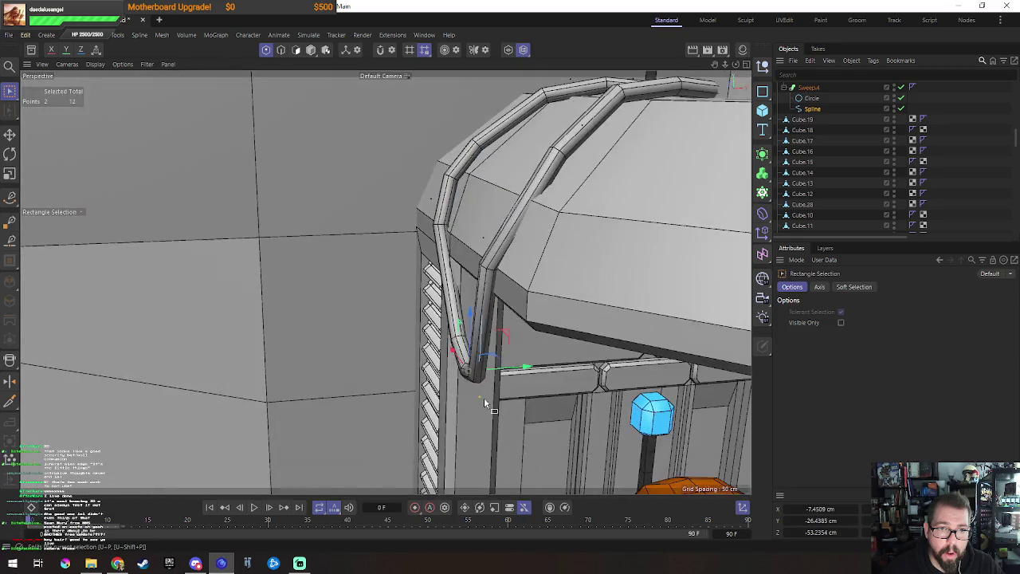
mouse_move(526, 369)
mouse_down()
mouse_move(481, 371)
mouse_move(466, 410)
mouse_move(362, 423)
mouse_move(508, 342)
mouse_move(478, 371)
mouse_move(470, 332)
mouse_move(464, 353)
mouse_move(470, 318)
mouse_up()
key(t)
key(e)
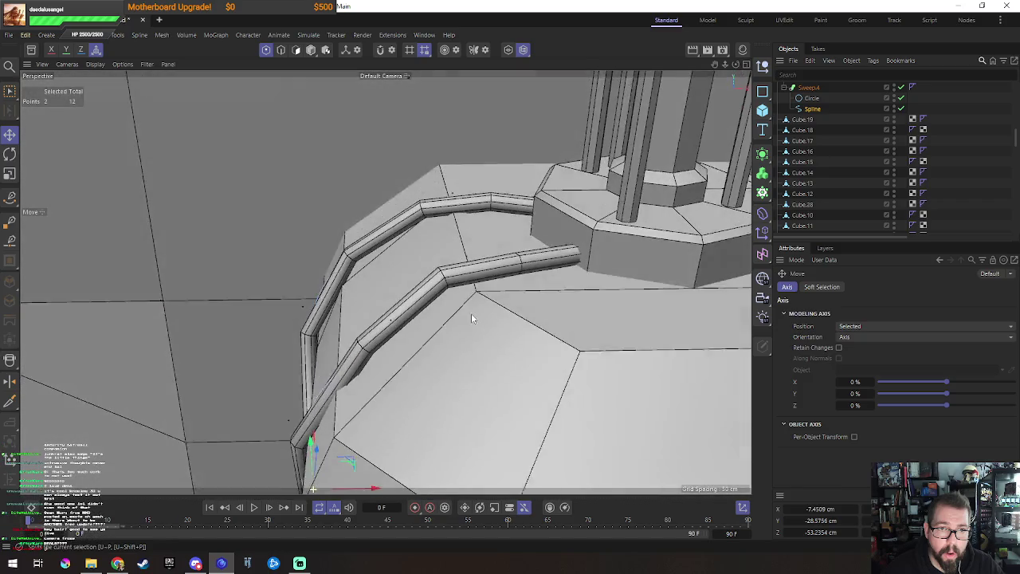
Step: Add a new point on the left pipe, reaching 14 points, and shift it along X
key(0)
drag(454, 245, 481, 283)
alt+drag(481, 283, 546, 263)
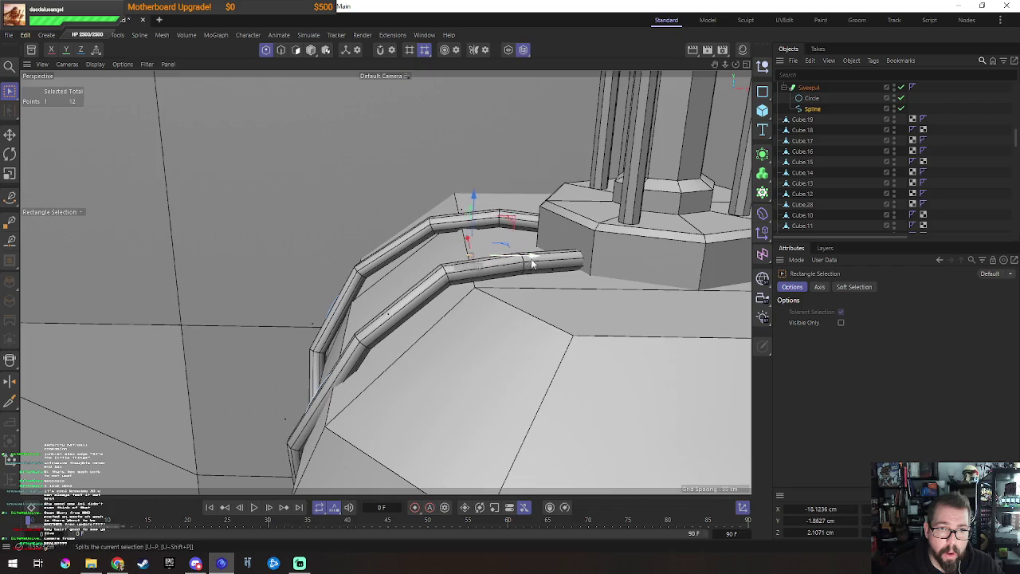
alt+drag(479, 308, 388, 336)
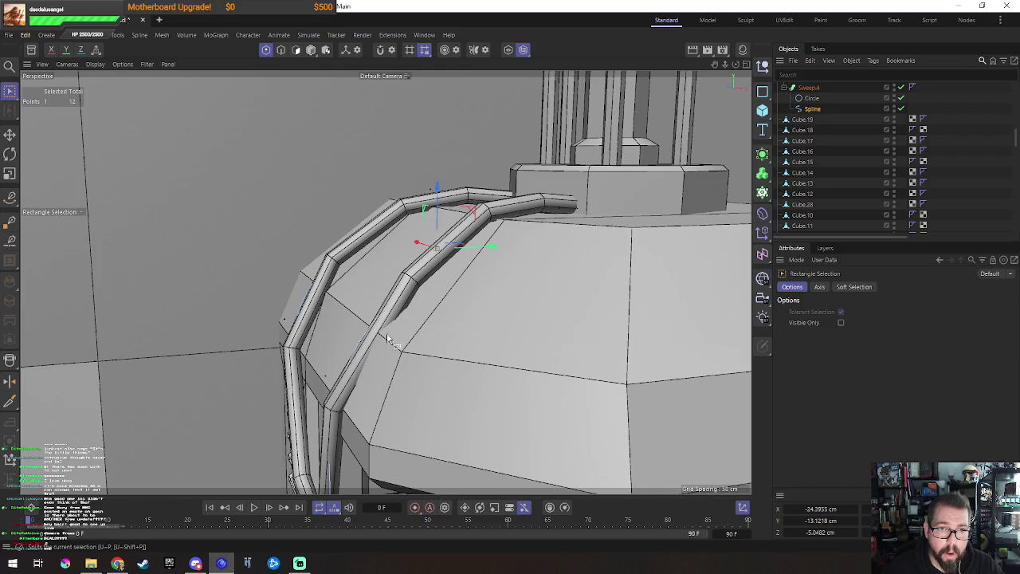
key(e)
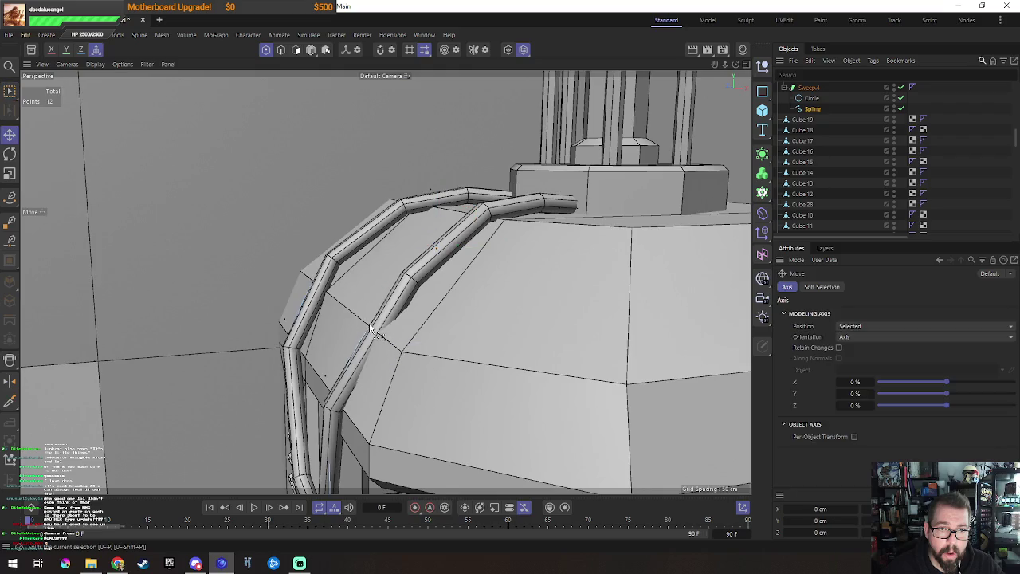
click(371, 329)
click(311, 300)
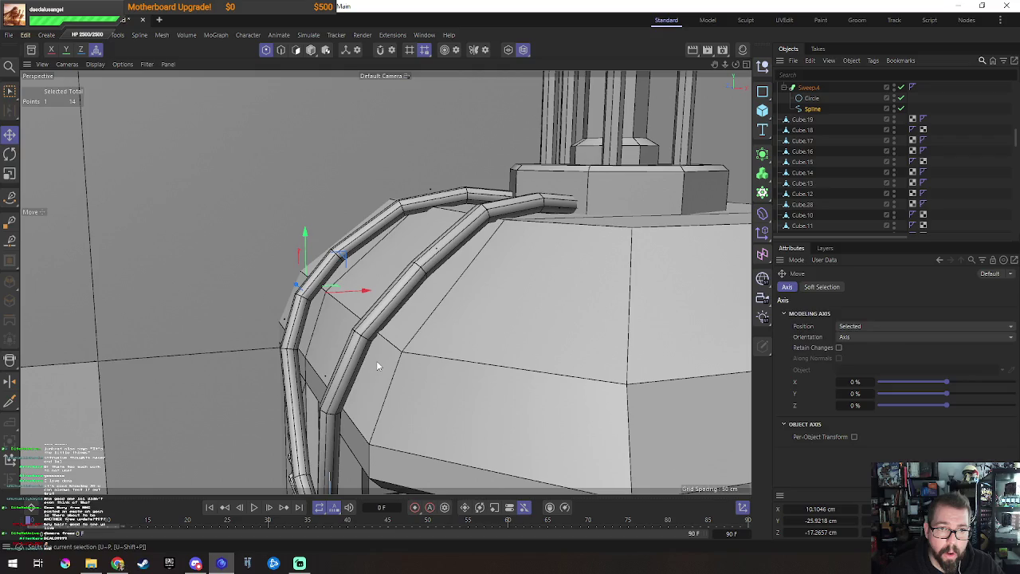
key(0)
mouse_move(286, 329)
alt+mouse_down()
mouse_move(296, 317)
mouse_move(269, 314)
mouse_move(246, 337)
mouse_move(356, 297)
mouse_move(530, 356)
mouse_move(408, 380)
alt+mouse_up()
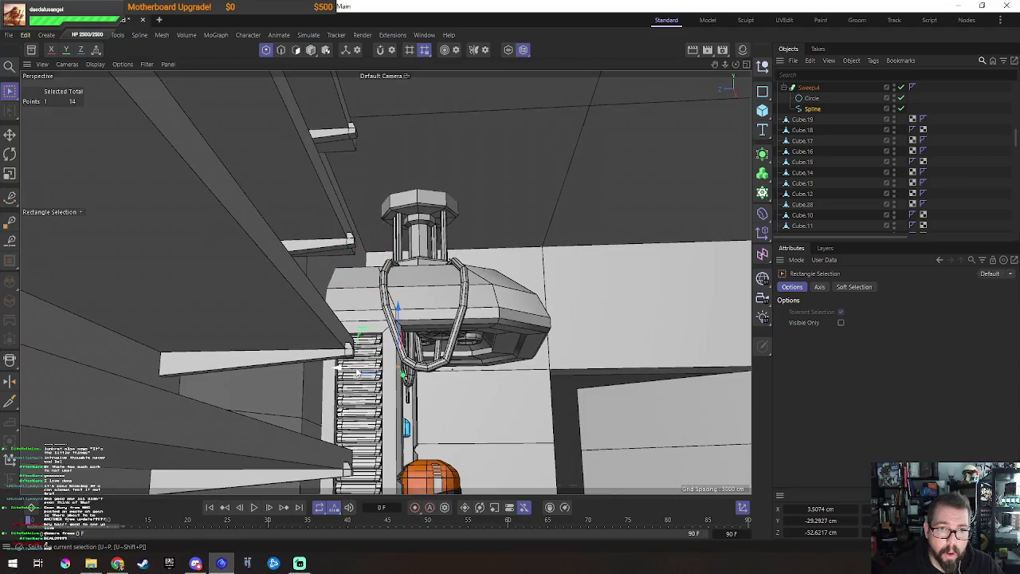
drag(356, 372, 448, 380)
scroll(349, 372, up, 3)
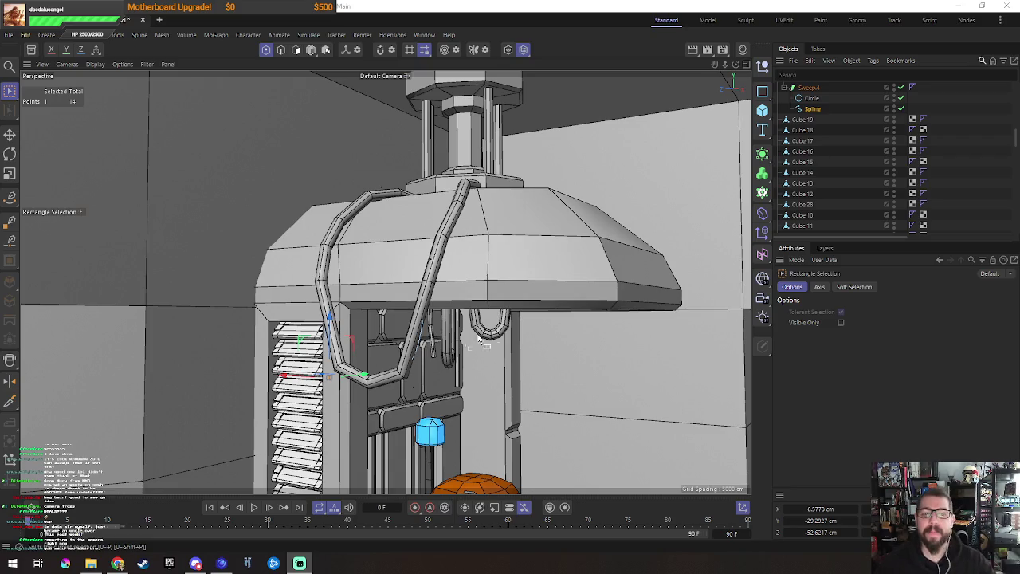
Step: Add a fifteenth point at the loop bottom and raise the two bottom corner points along Y
alt+drag(462, 228, 374, 391)
scroll(374, 390, down, 5)
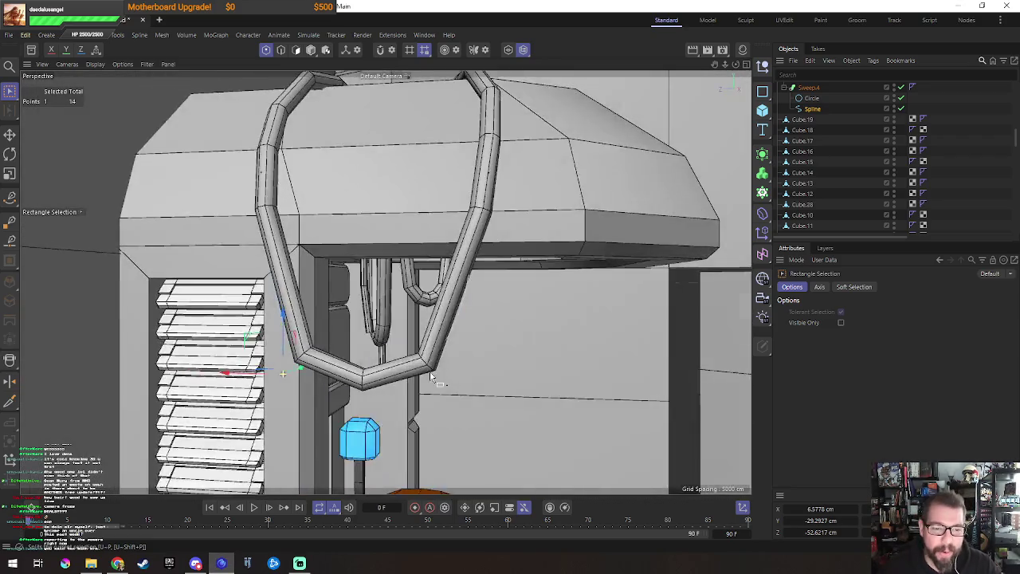
key(e)
ctrl+click(363, 373)
key(0)
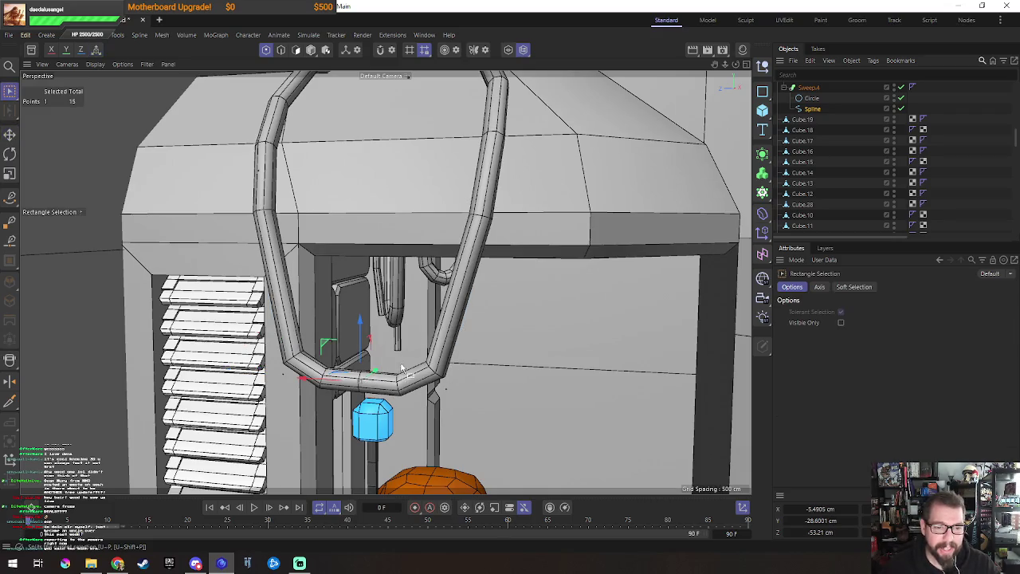
mouse_move(360, 326)
mouse_down()
mouse_move(267, 356)
mouse_move(302, 393)
mouse_up()
shift+drag(418, 380, 502, 427)
drag(364, 335, 369, 295)
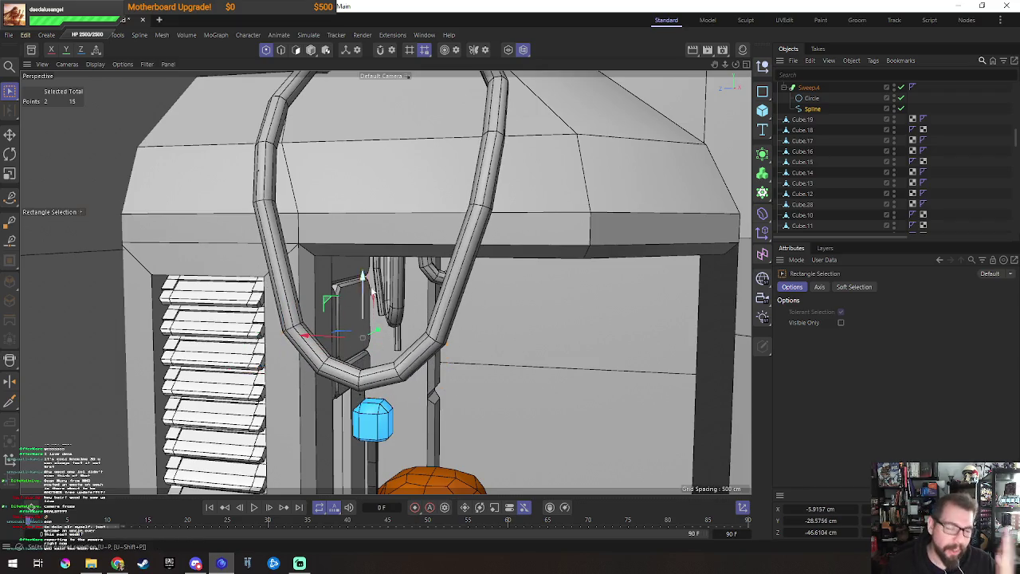
Step: Orbit to view both sweep pipes and select points on the right pipe
alt+drag(500, 322, 342, 320)
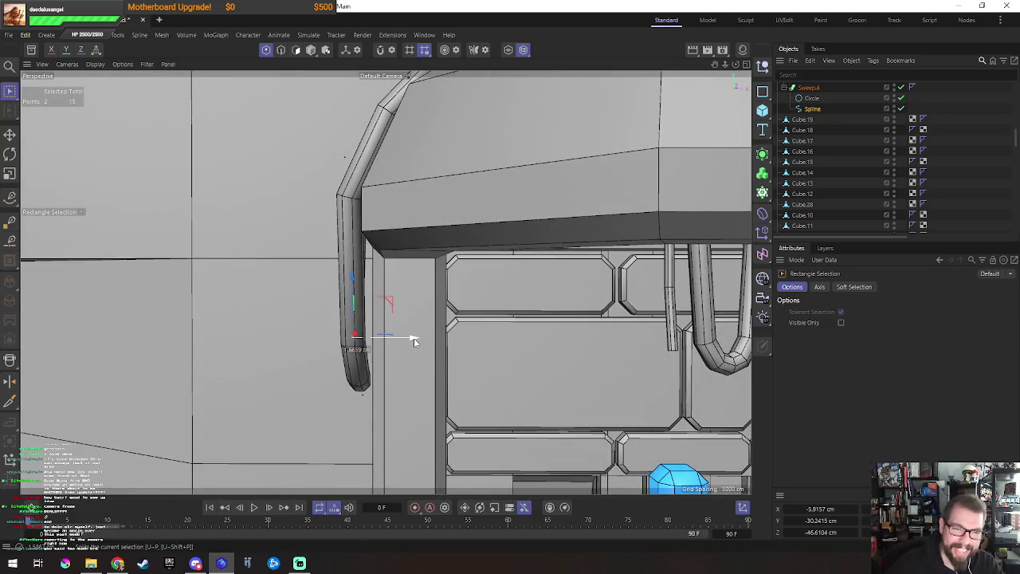
mouse_move(308, 133)
alt+mouse_down()
mouse_move(382, 295)
mouse_move(416, 321)
mouse_move(404, 328)
mouse_move(367, 156)
mouse_move(478, 210)
alt+mouse_up()
click(422, 310)
drag(438, 145, 410, 148)
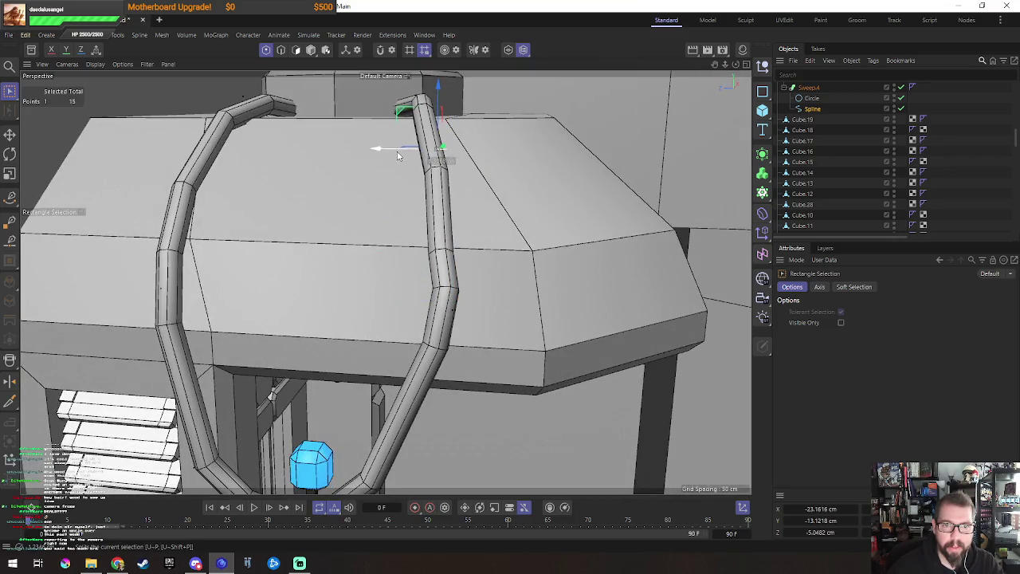
drag(390, 216, 513, 287)
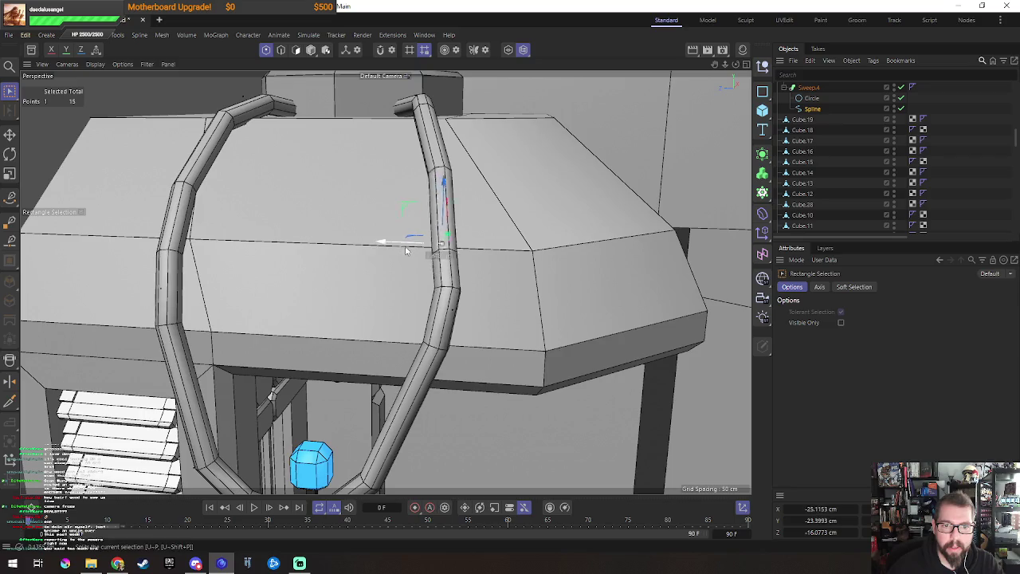
alt+drag(414, 252, 460, 247)
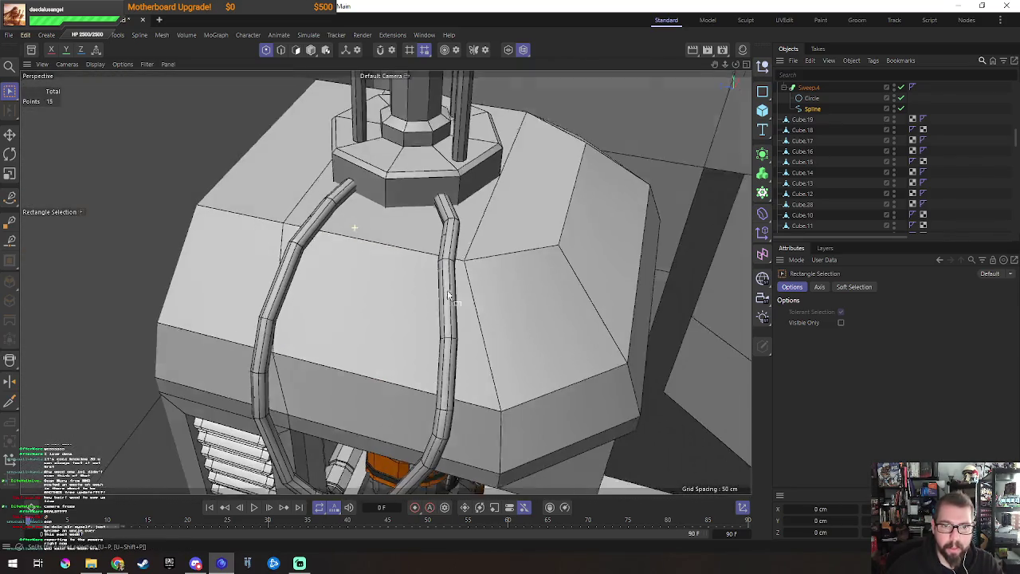
Step: Select the right pipe's top end point and slide it into the collar
alt+drag(444, 274, 478, 279)
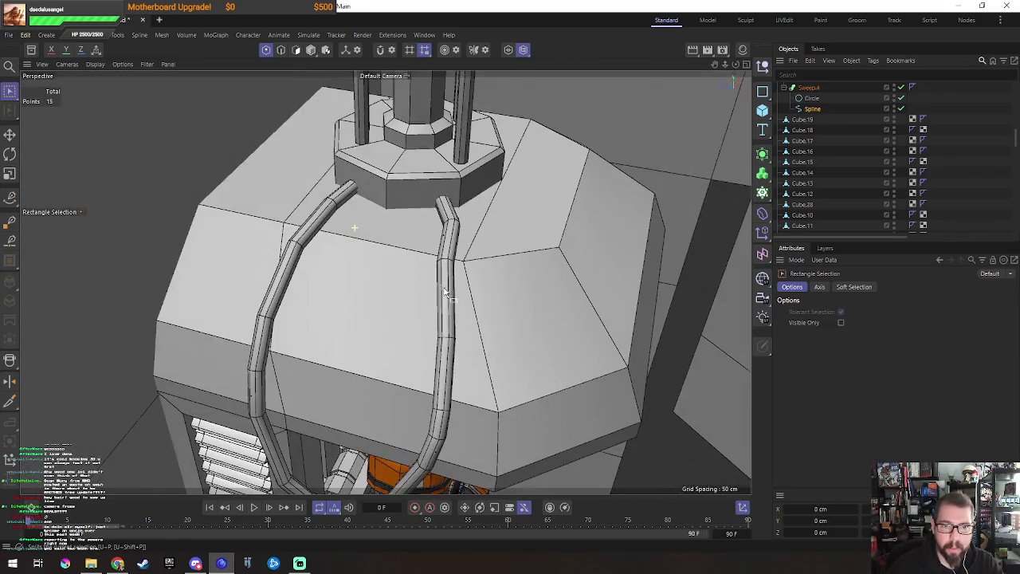
drag(423, 244, 435, 260)
drag(494, 285, 411, 230)
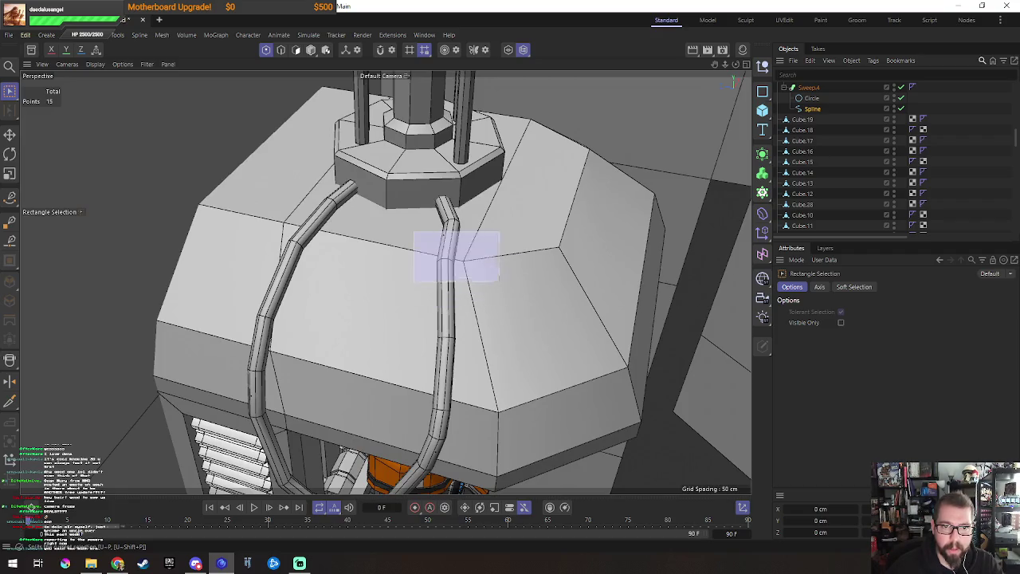
click(505, 289)
key(n)
key(g)
mouse_move(518, 305)
mouse_down()
mouse_move(400, 245)
mouse_move(515, 329)
mouse_up()
drag(428, 233, 462, 265)
key(n)
key(a)
drag(426, 231, 414, 239)
Step: Select the right pipe's upper bend point and nudge it along X
scroll(434, 263, up, 2)
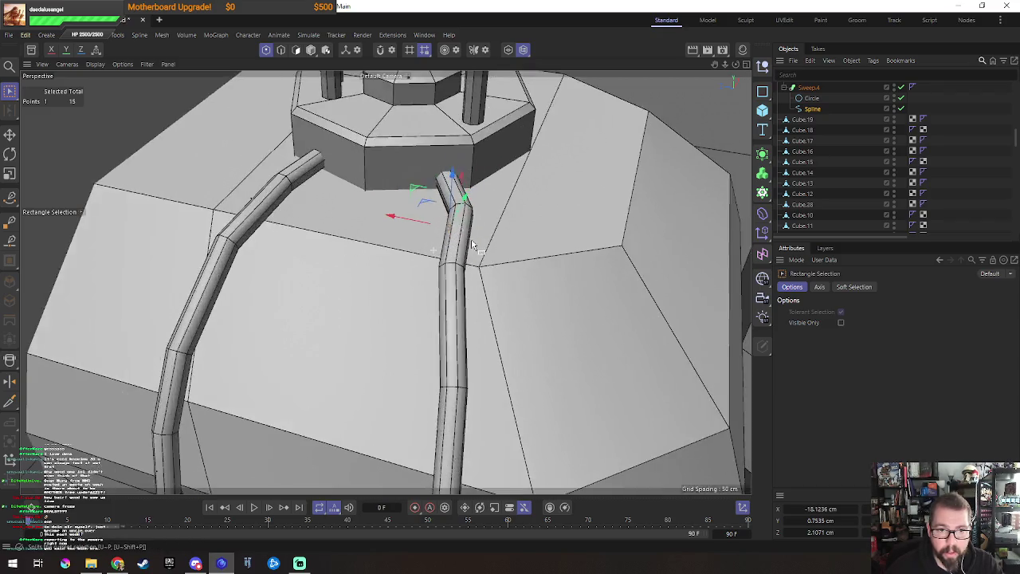
scroll(470, 279, up, 3)
click(470, 292)
drag(544, 242, 506, 264)
drag(490, 231, 430, 277)
drag(406, 237, 426, 267)
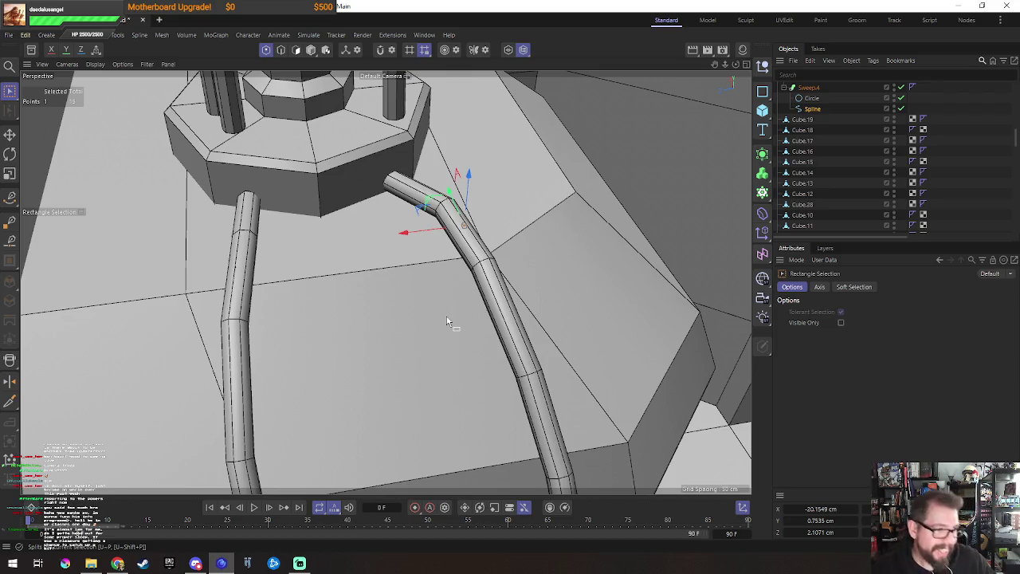
alt+drag(400, 354, 371, 261)
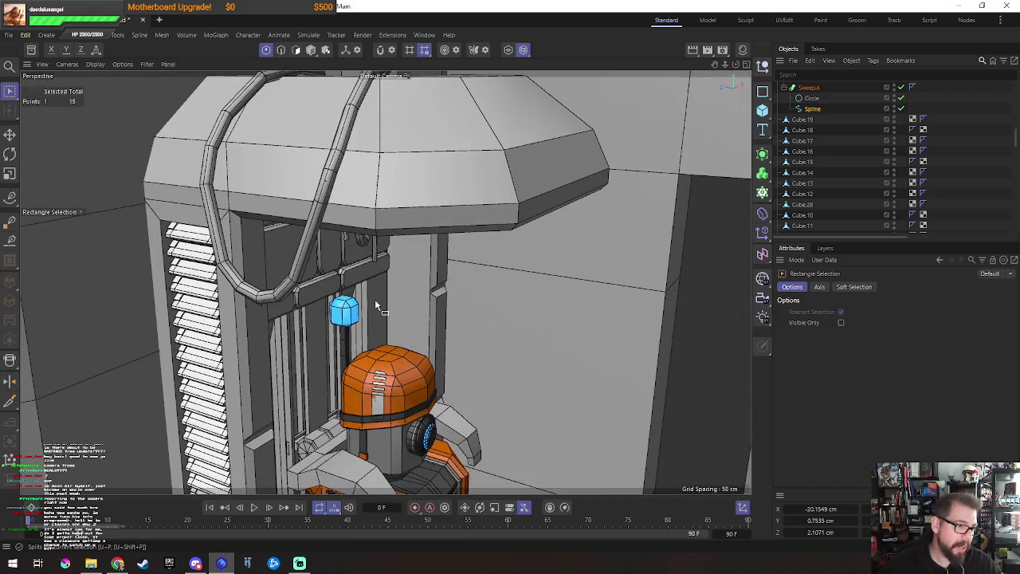